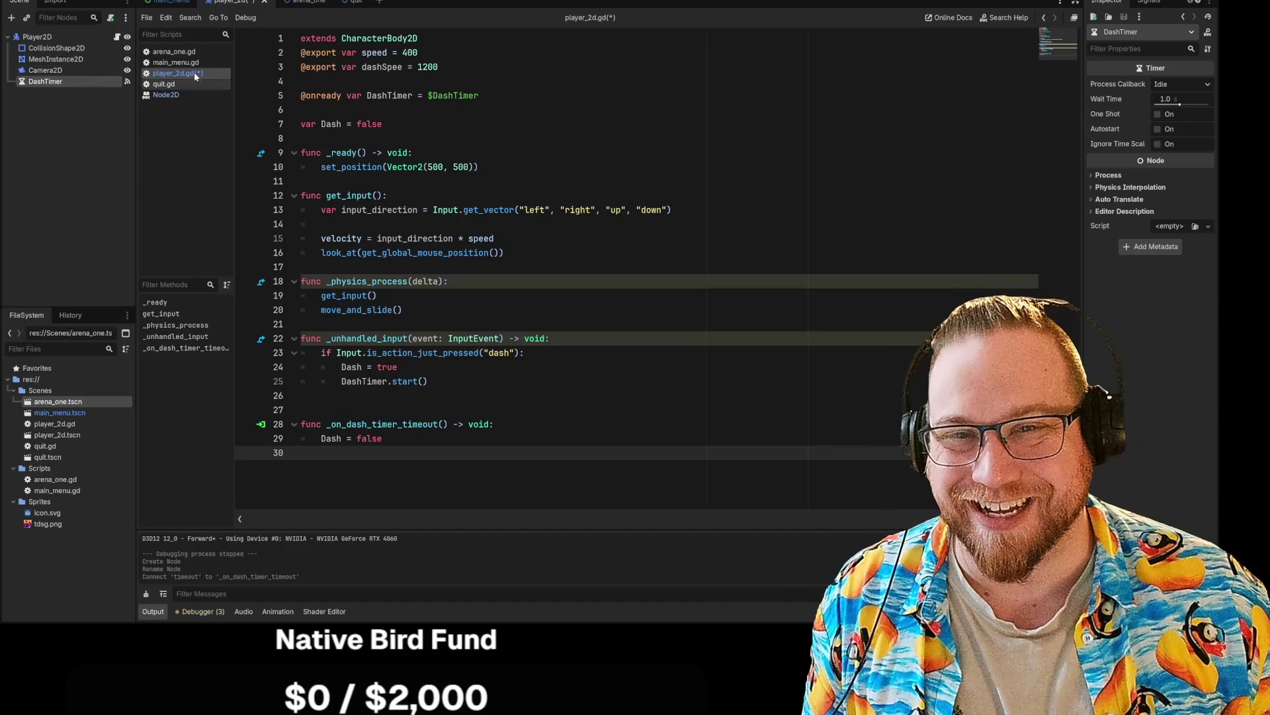
# Step: Save player_2d.gd from the Scripts list, then return to the blank line in get_input
pyautogui.rightClick(205, 74)
pyautogui.click(207, 82)
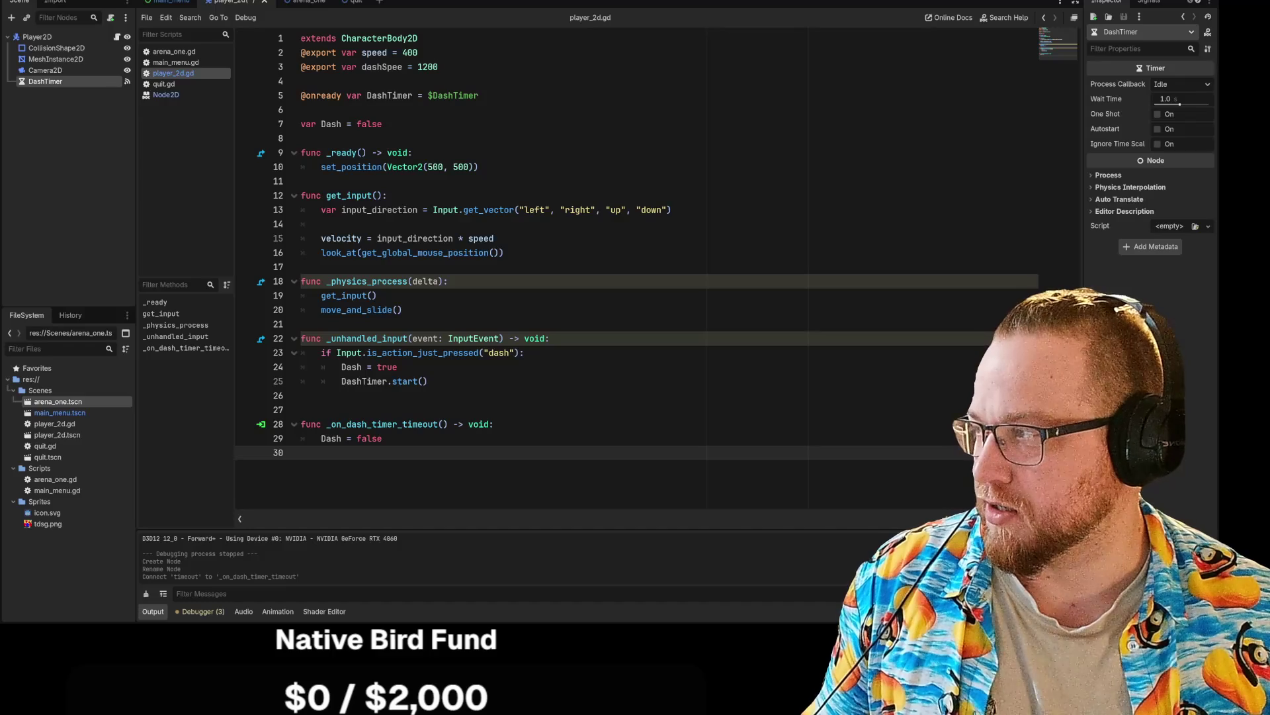
pyautogui.click(428, 381)
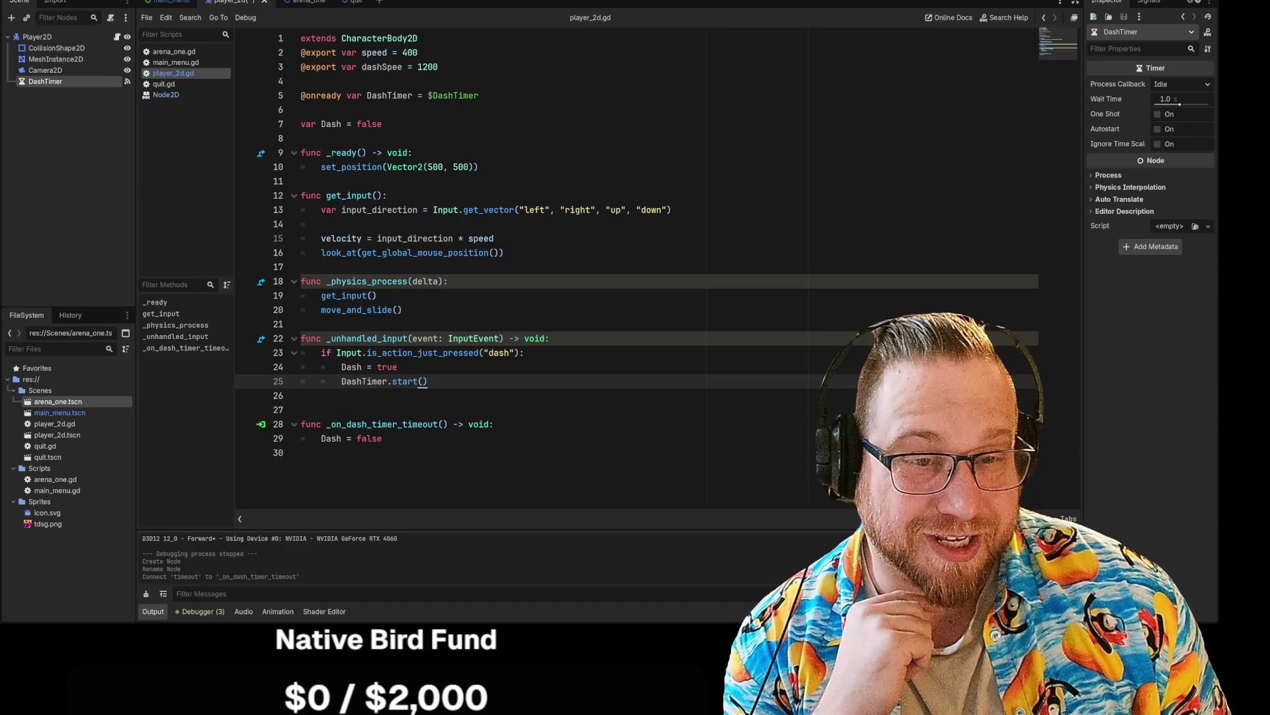
pyautogui.click(322, 224)
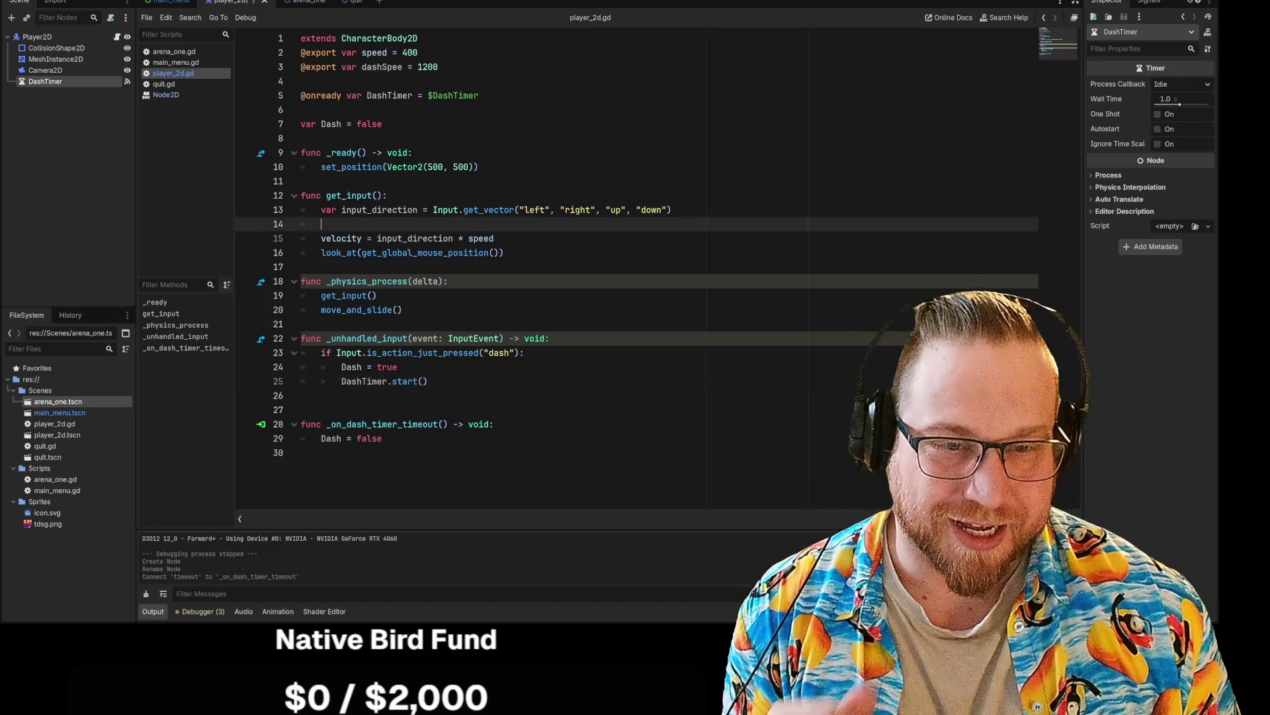
# Step: Add an 'if Dash:' line inside get_input and start its indented body
pyautogui.press('Return')
pyautogui.press('Return')
pyautogui.press('Up')
pyautogui.write('if ')
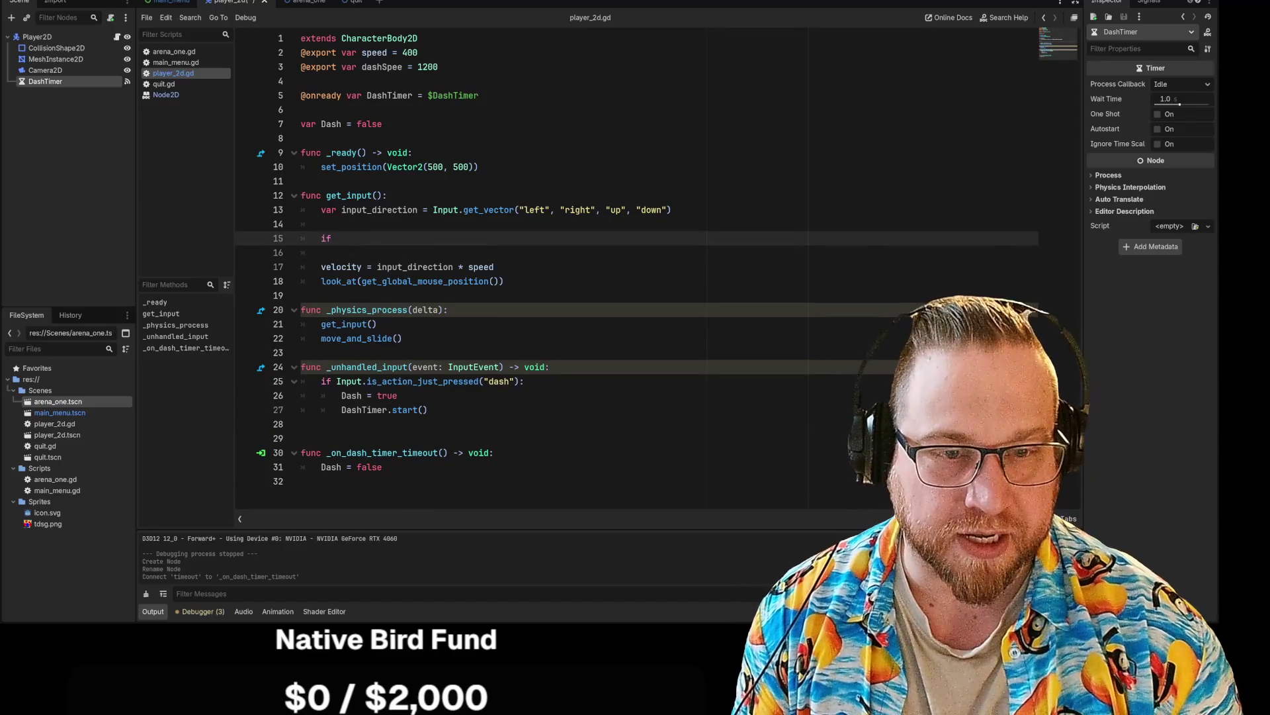
pyautogui.write('Dash')
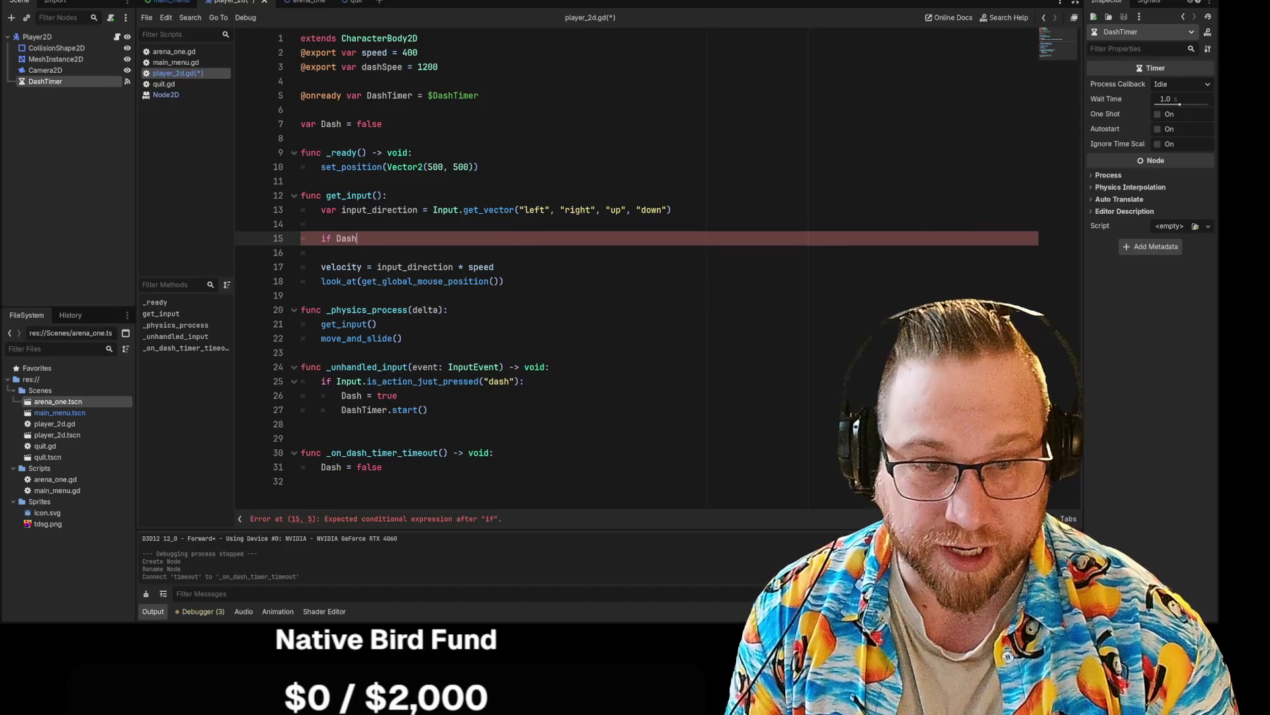
pyautogui.write(':')
pyautogui.press('Return')
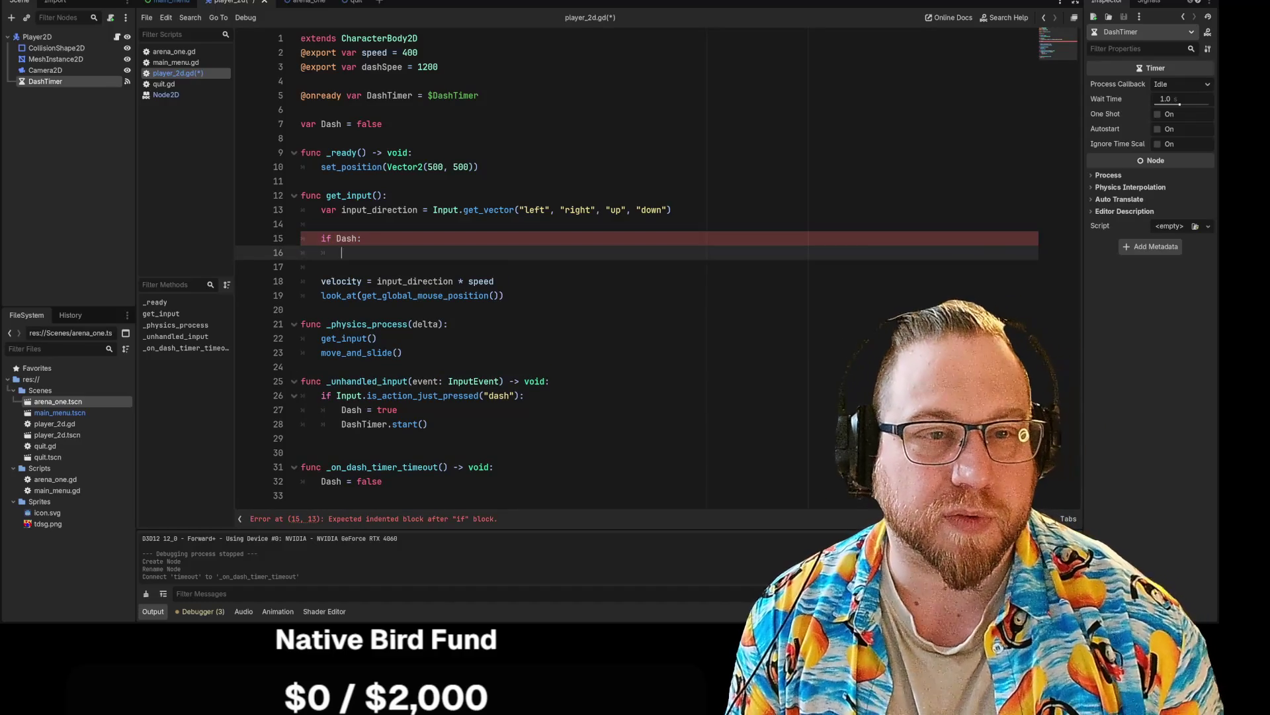
# Step: Correct the export variable name dashSpee to dashSpeed
pyautogui.click(403, 66)
pyautogui.write('d')
pyautogui.click(341, 252)
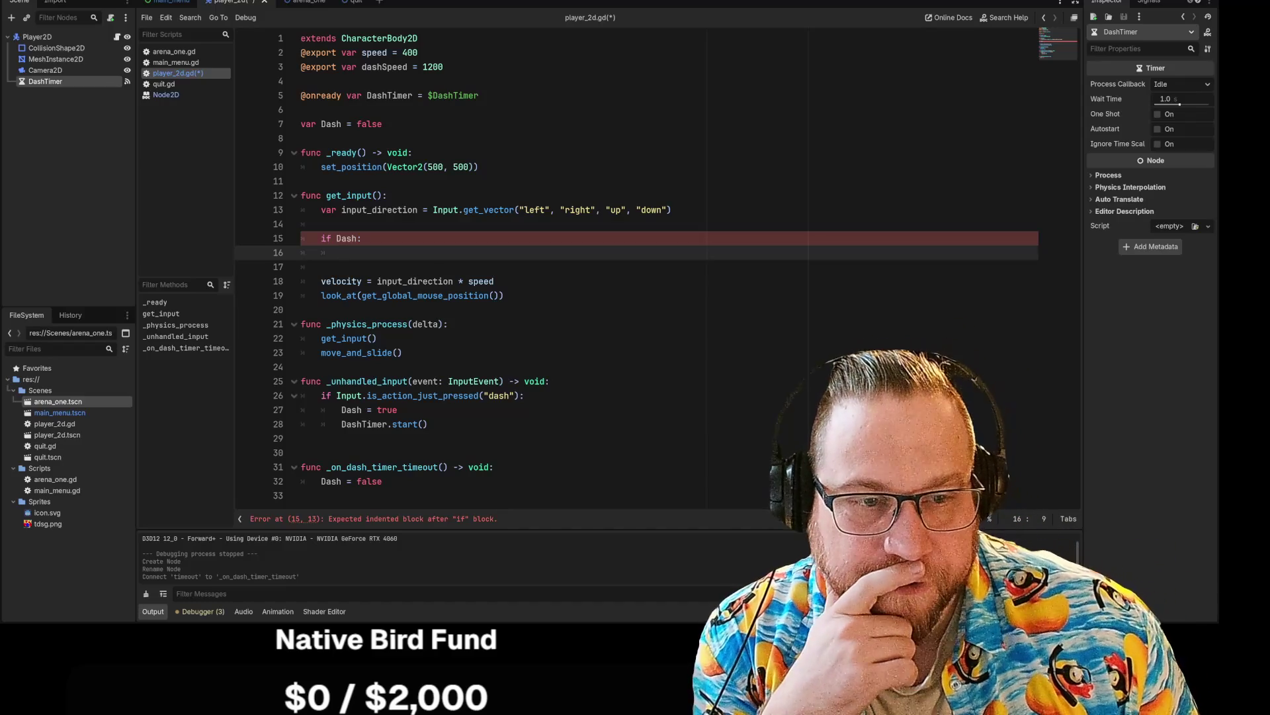
pyautogui.click(468, 281)
# Step: Rename the speed export variable to walkSpeed on line 2
pyautogui.click(362, 52)
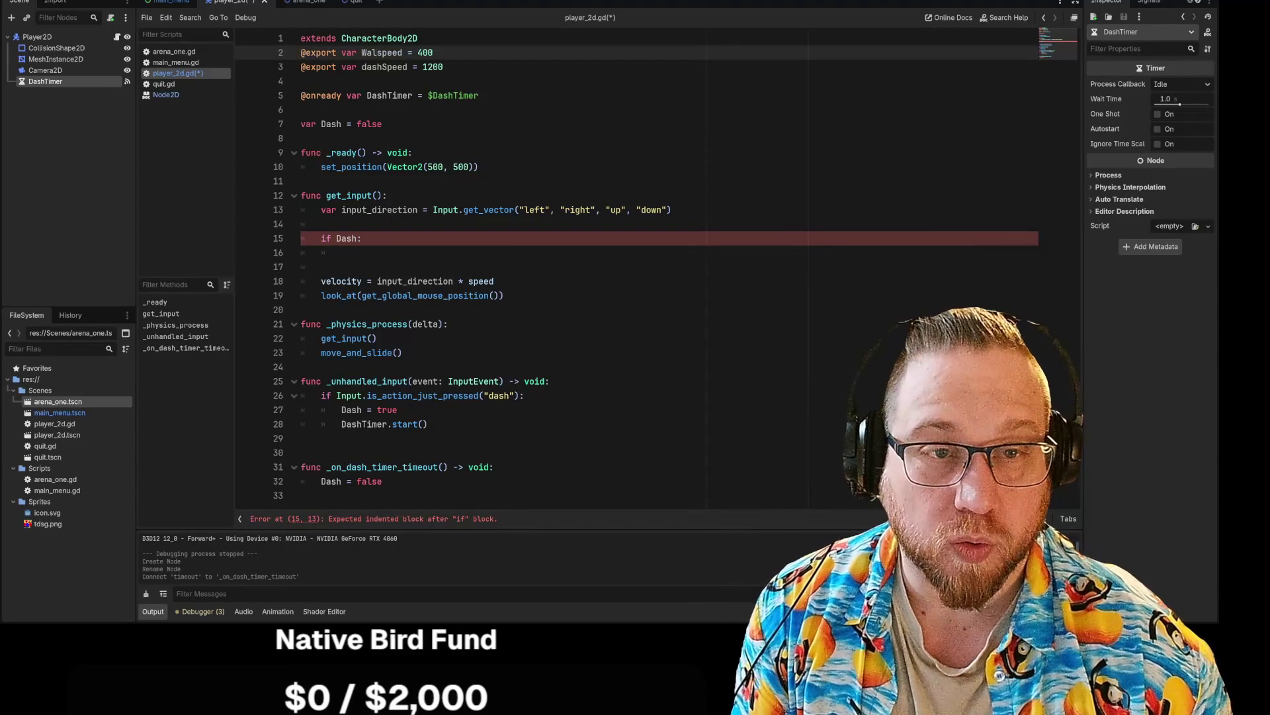
pyautogui.write('walk')
pyautogui.press('Delete')
pyautogui.write('S')
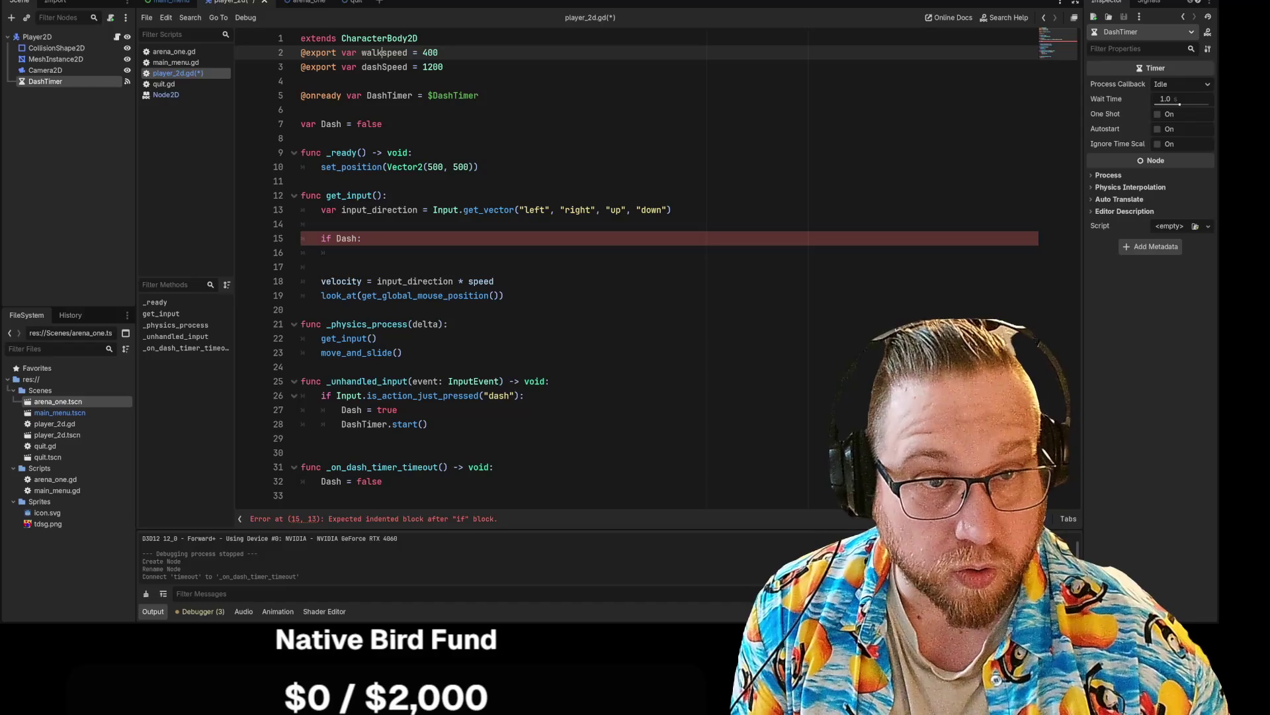
pyautogui.write('S')
pyautogui.press('Delete')
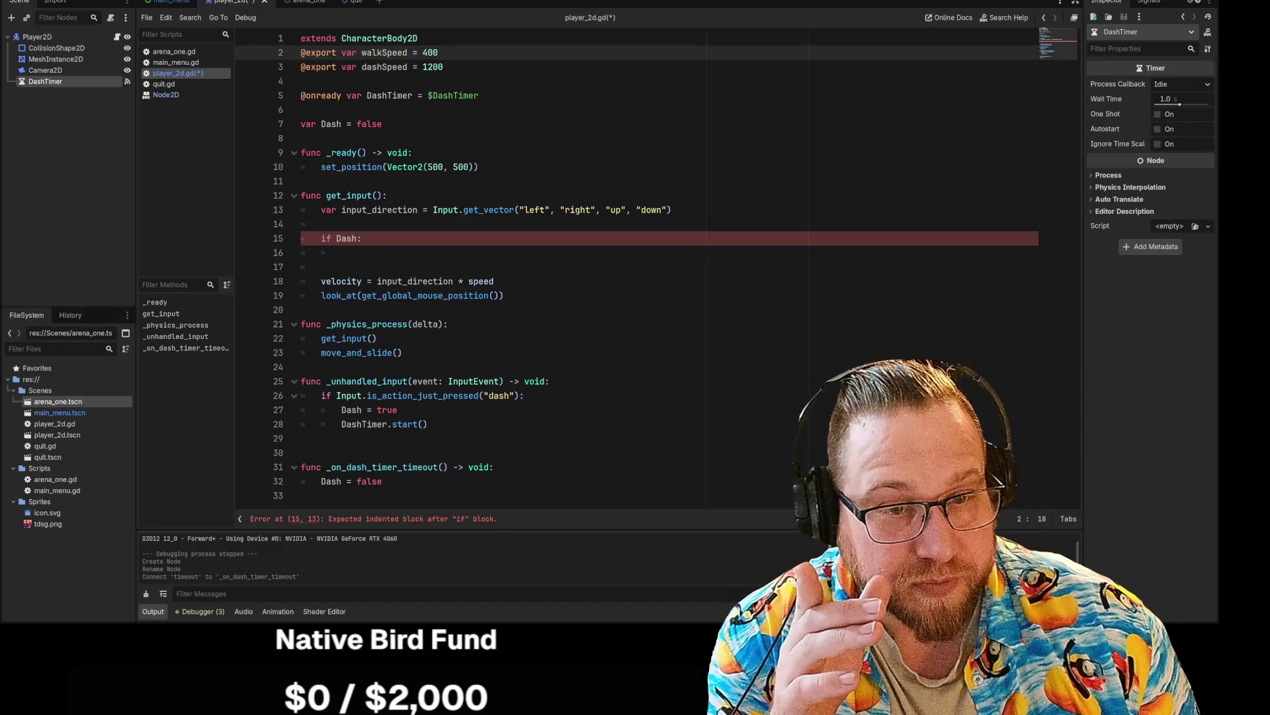
pyautogui.click(495, 281)
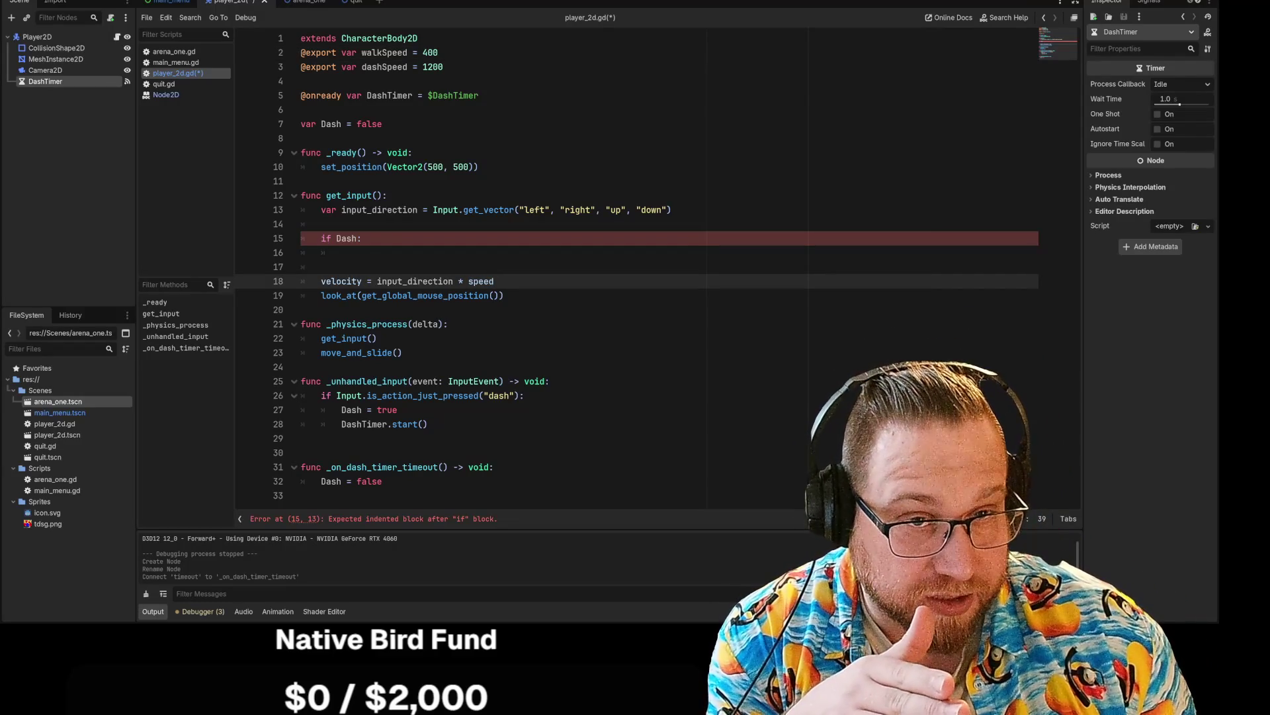
# Step: Insert an empty line after the _ready function
pyautogui.click(302, 81)
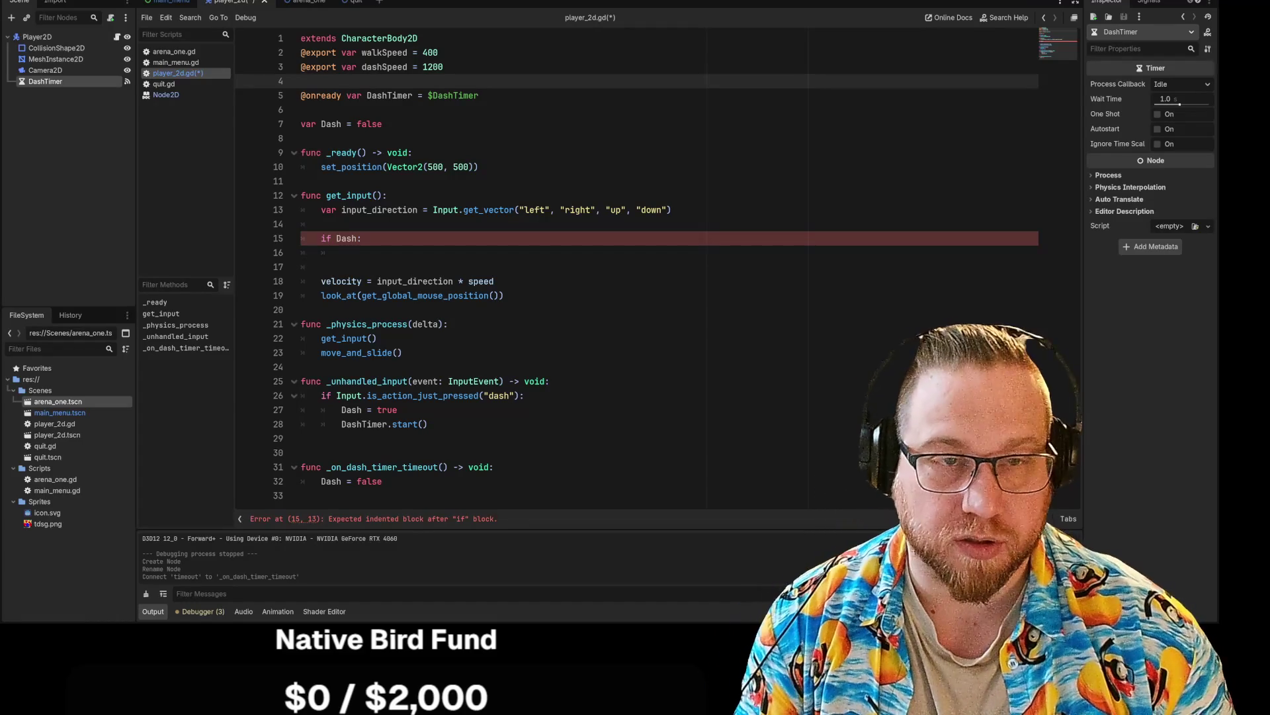
pyautogui.press('Down')
pyautogui.press('Down')
pyautogui.press('Down')
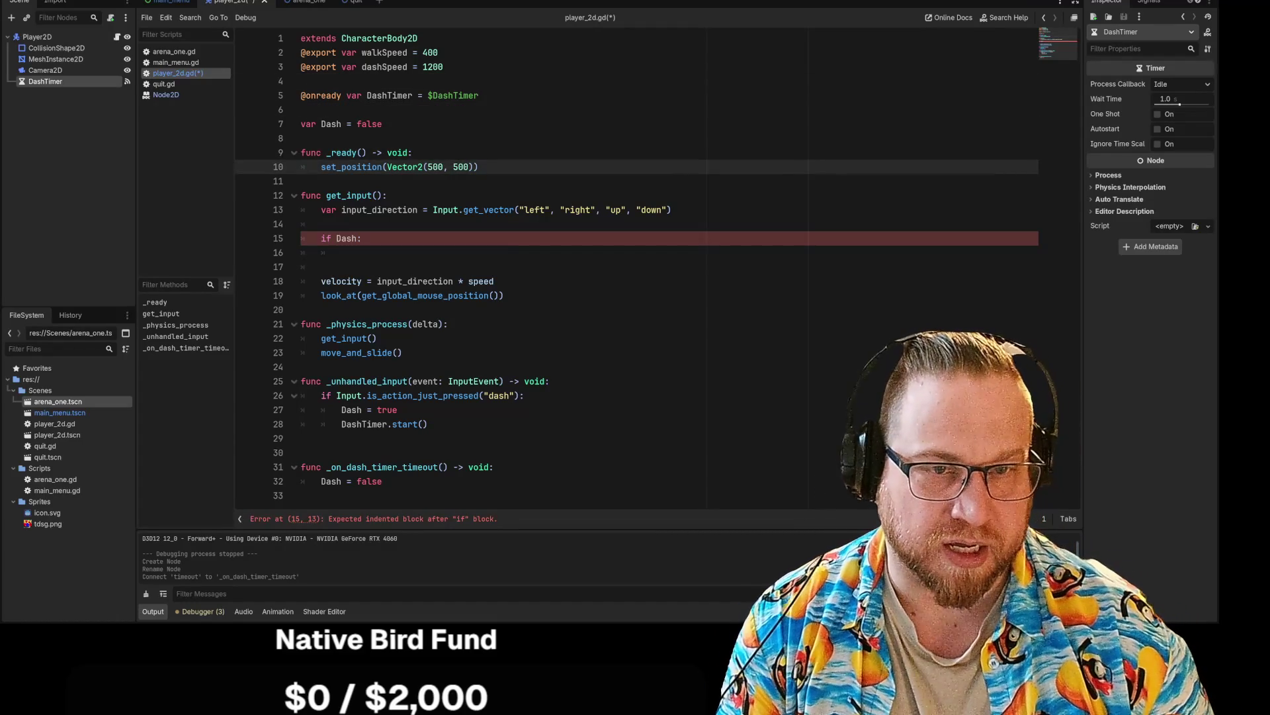
pyautogui.press('Down')
pyautogui.press('Return')
pyautogui.press('Up')
pyautogui.press('Up')
pyautogui.press('Up')
pyautogui.press('End')
pyautogui.press('Down')
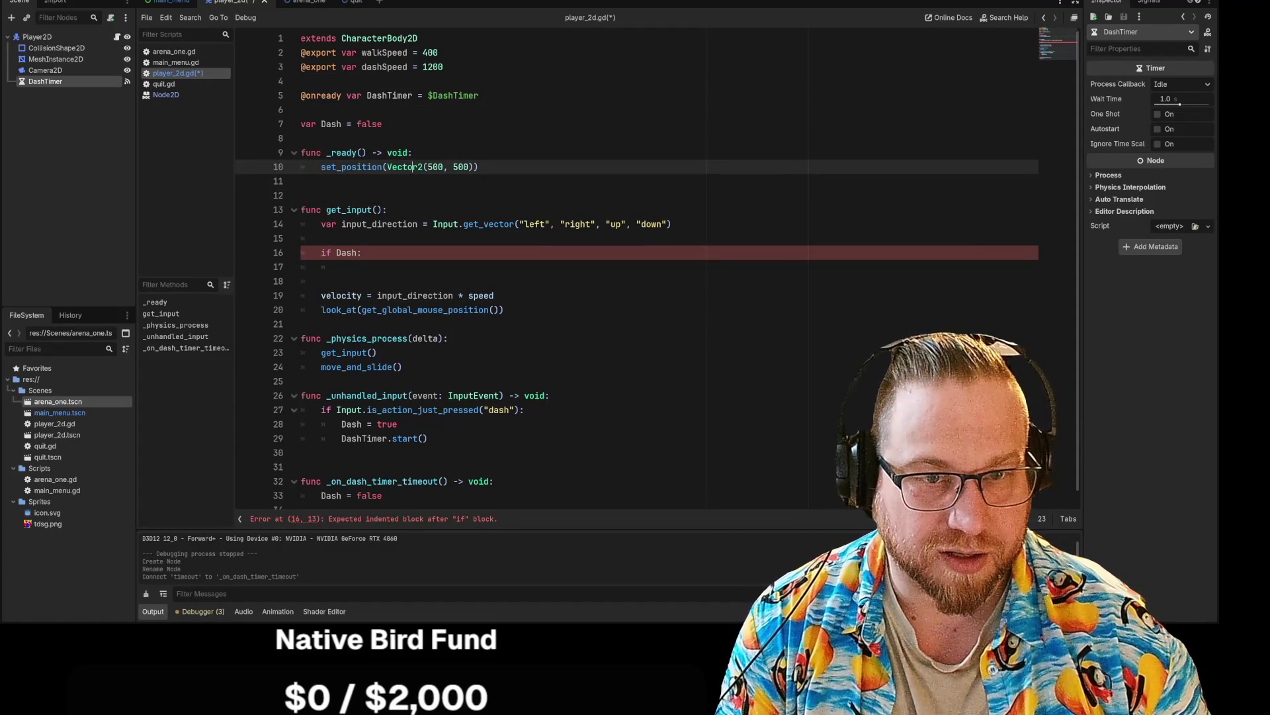
pyautogui.click(302, 180)
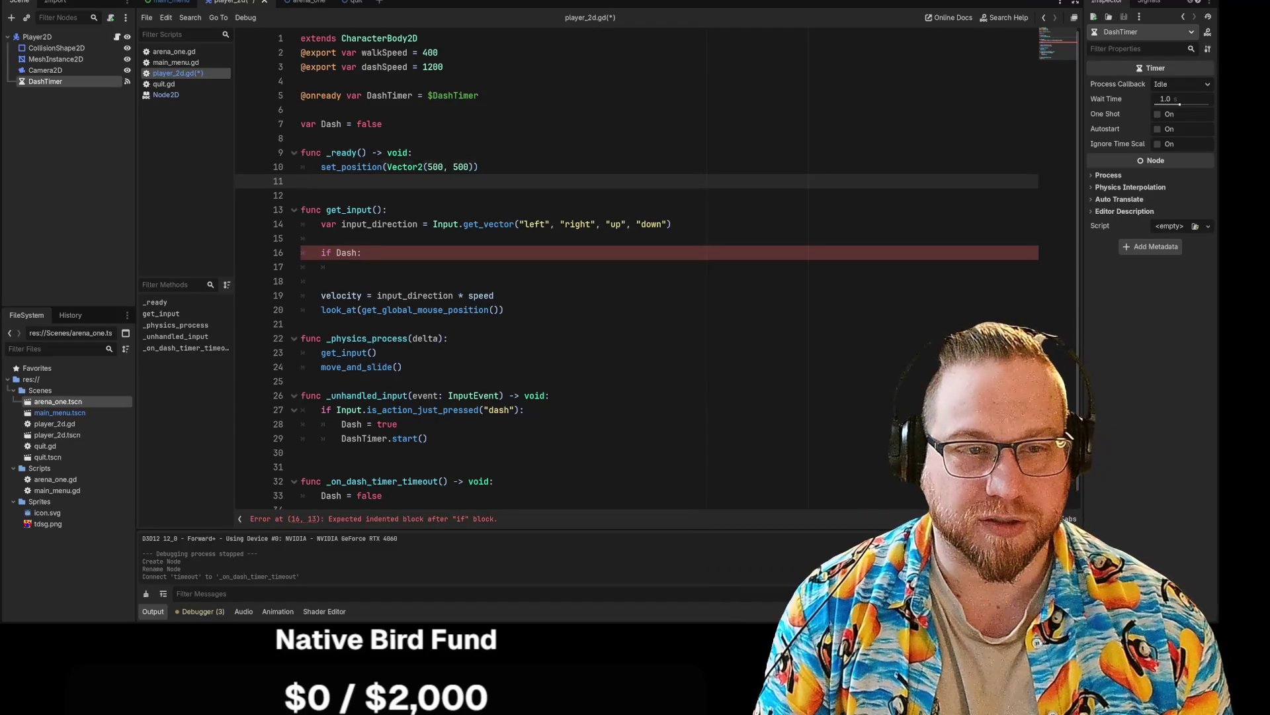
pyautogui.press('Return')
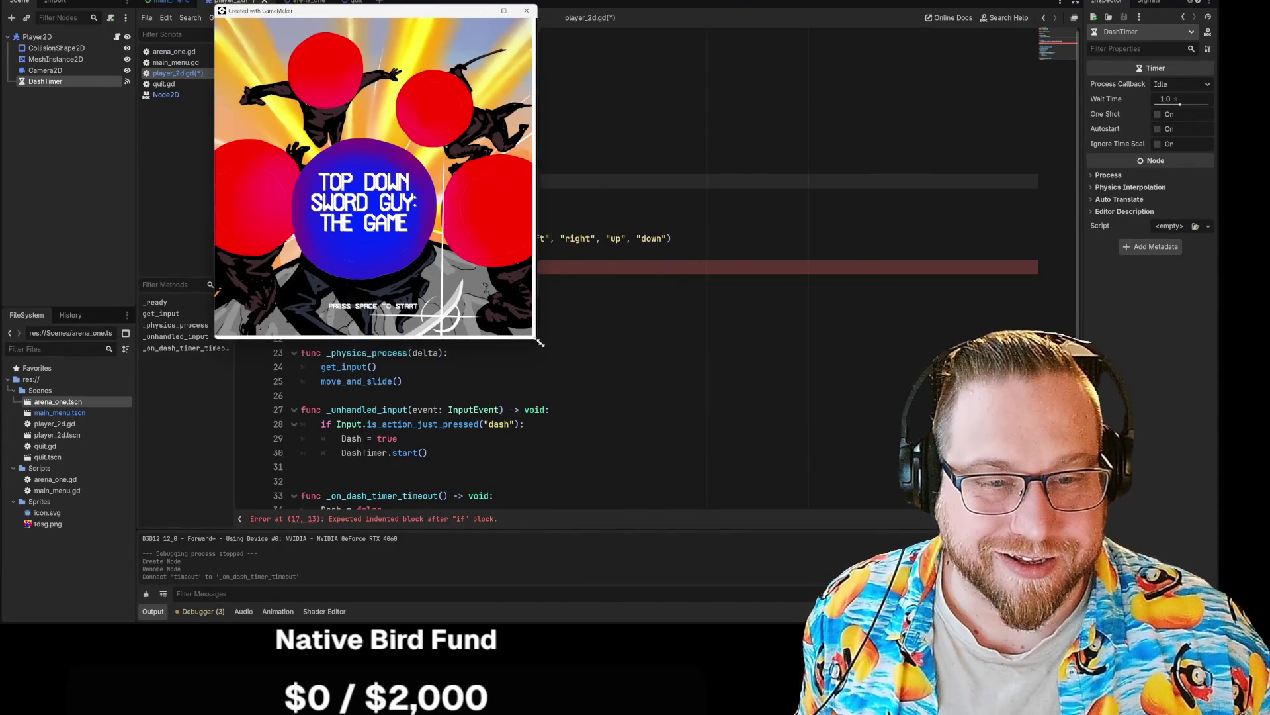
# Step: Enlarge the game window, check the leaderboard, and start a new game
pyautogui.moveTo(532, 335); pyautogui.dragTo(789, 513)
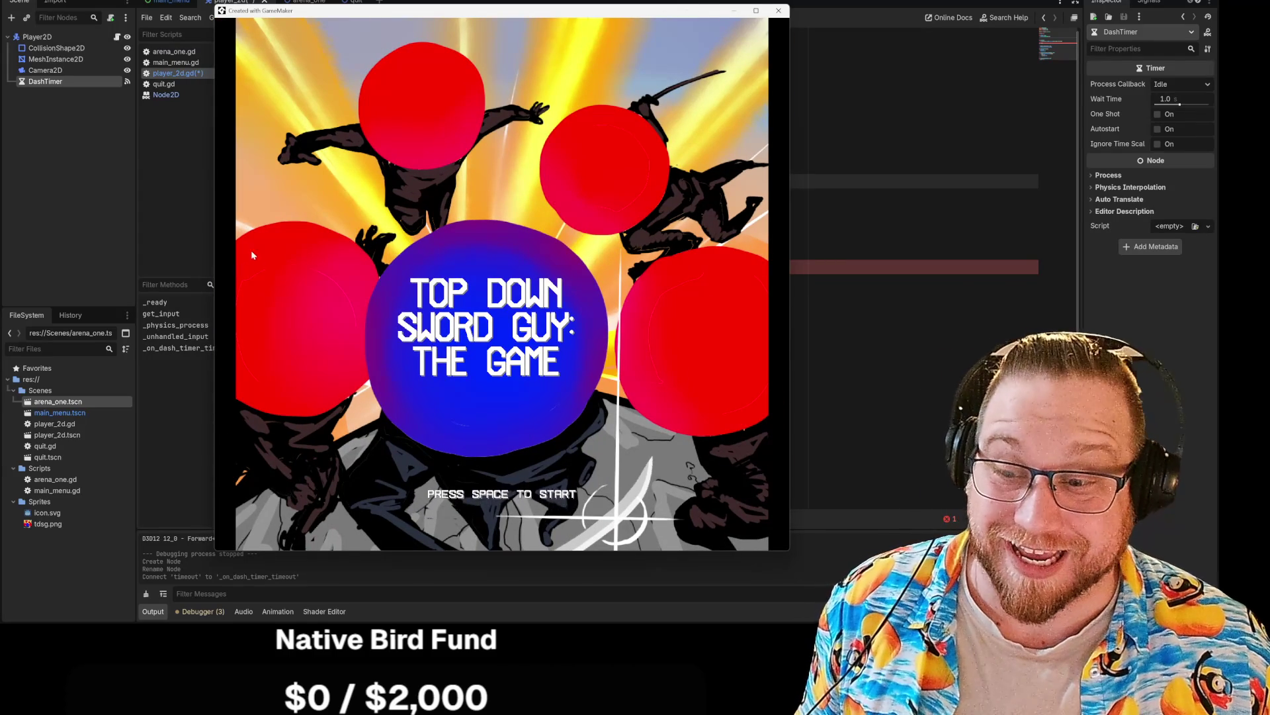
pyautogui.press('space')
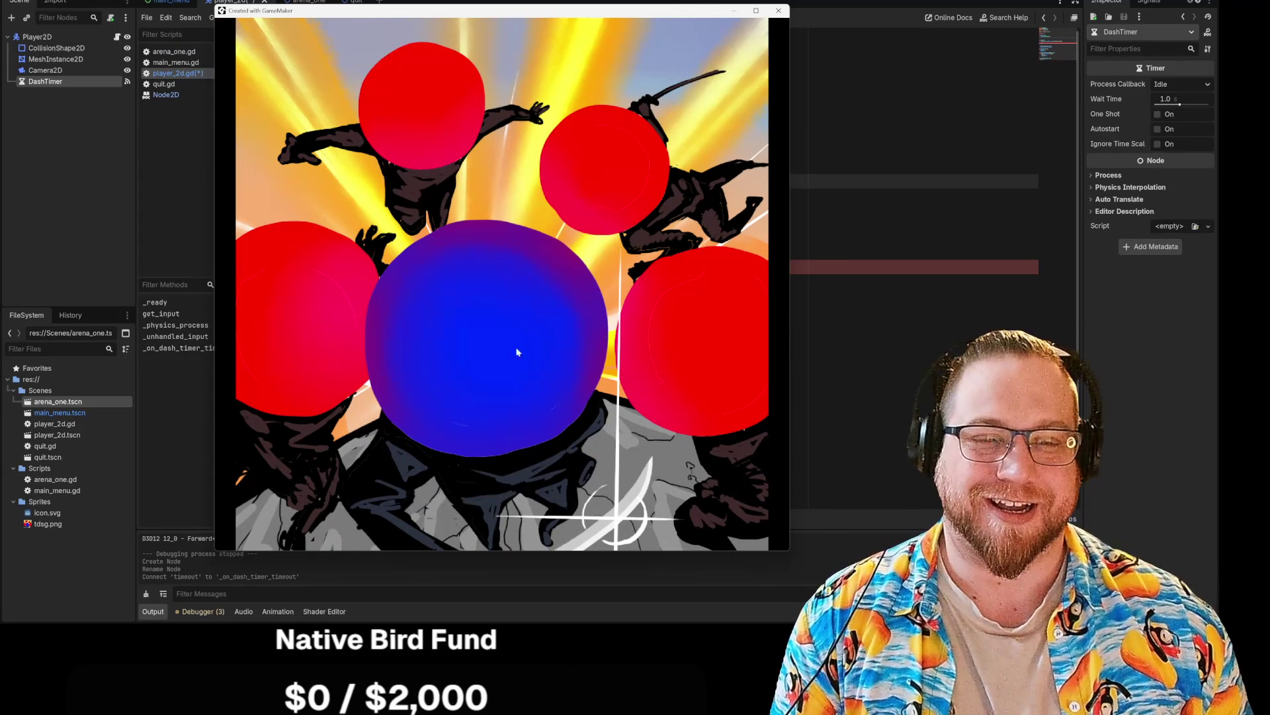
pyautogui.click(508, 501)
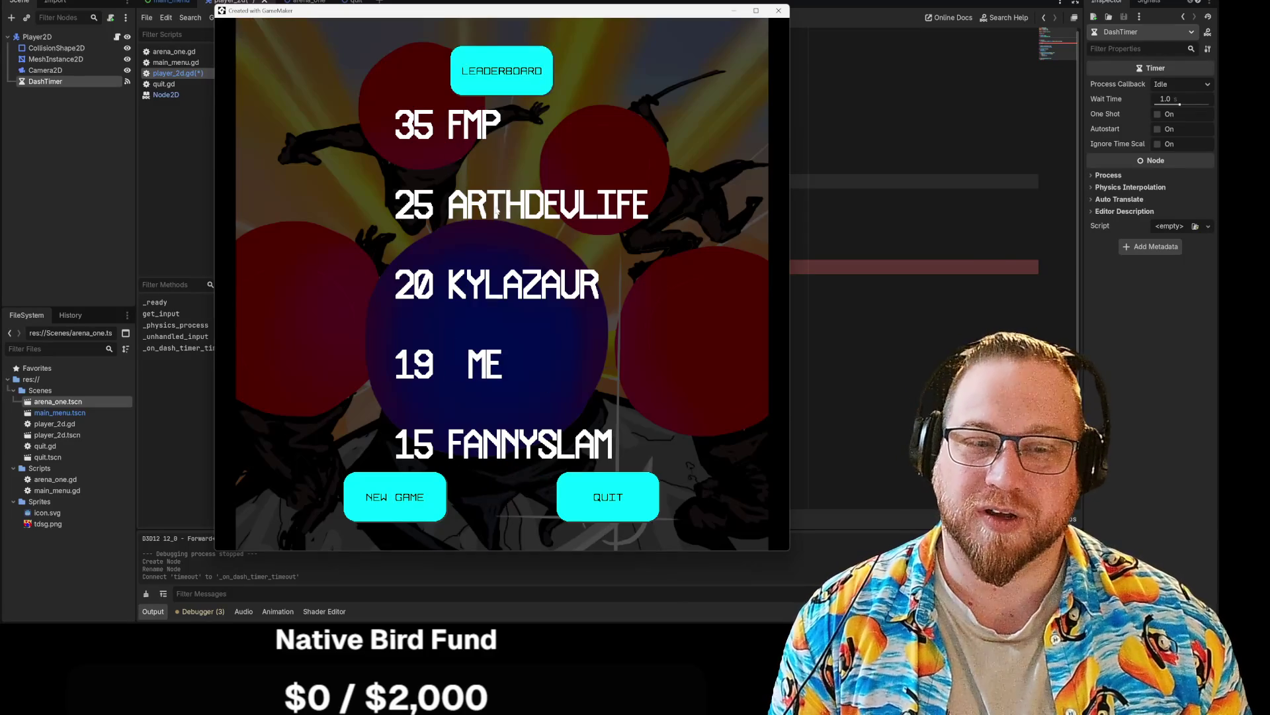
pyautogui.click(518, 86)
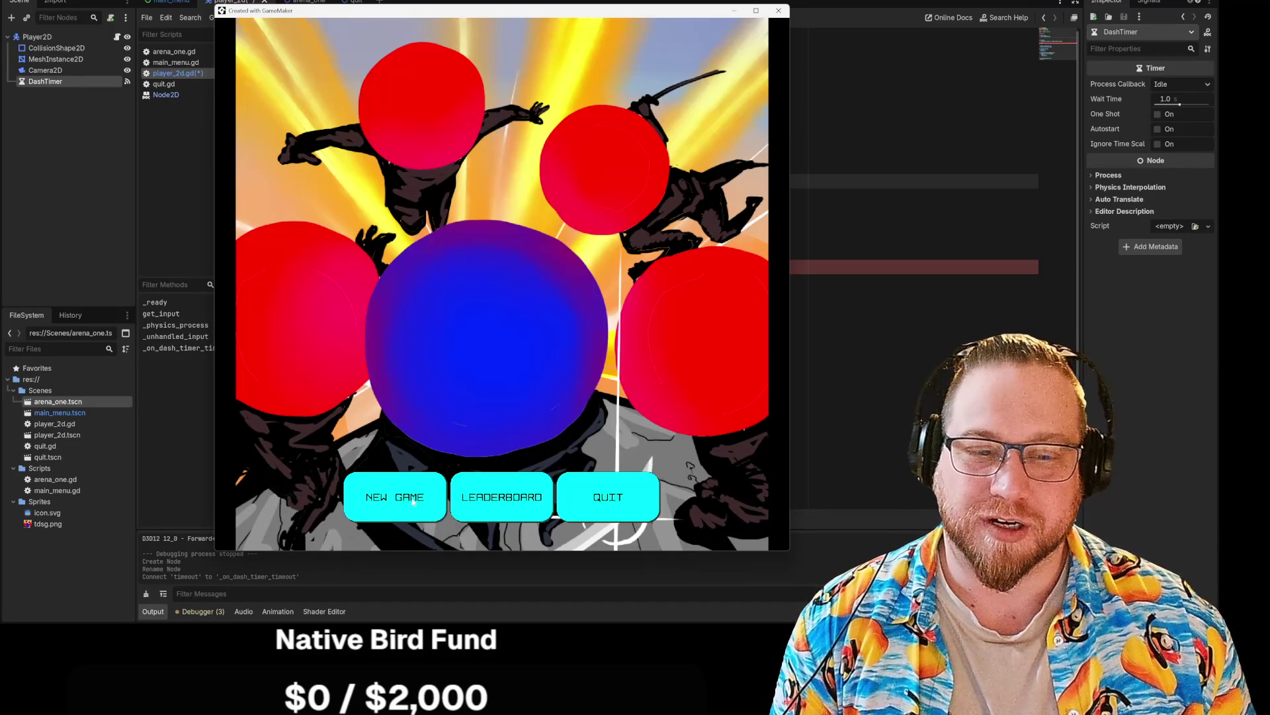
pyautogui.click(430, 501)
# Step: Steer the blue ball with the arrow keys, dodging red enemies until caught at score 53
pyautogui.press('Down')
pyautogui.press('Up')
pyautogui.press('Down')
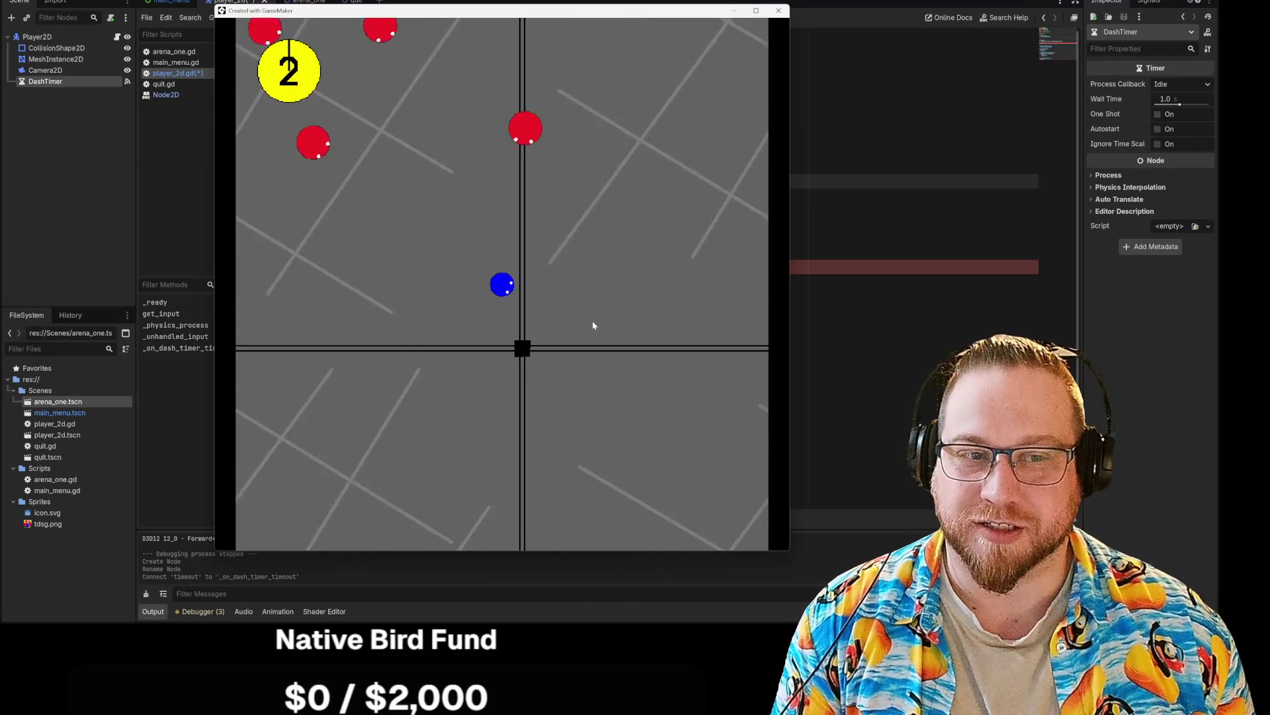
pyautogui.press('Down')
pyautogui.press('Up')
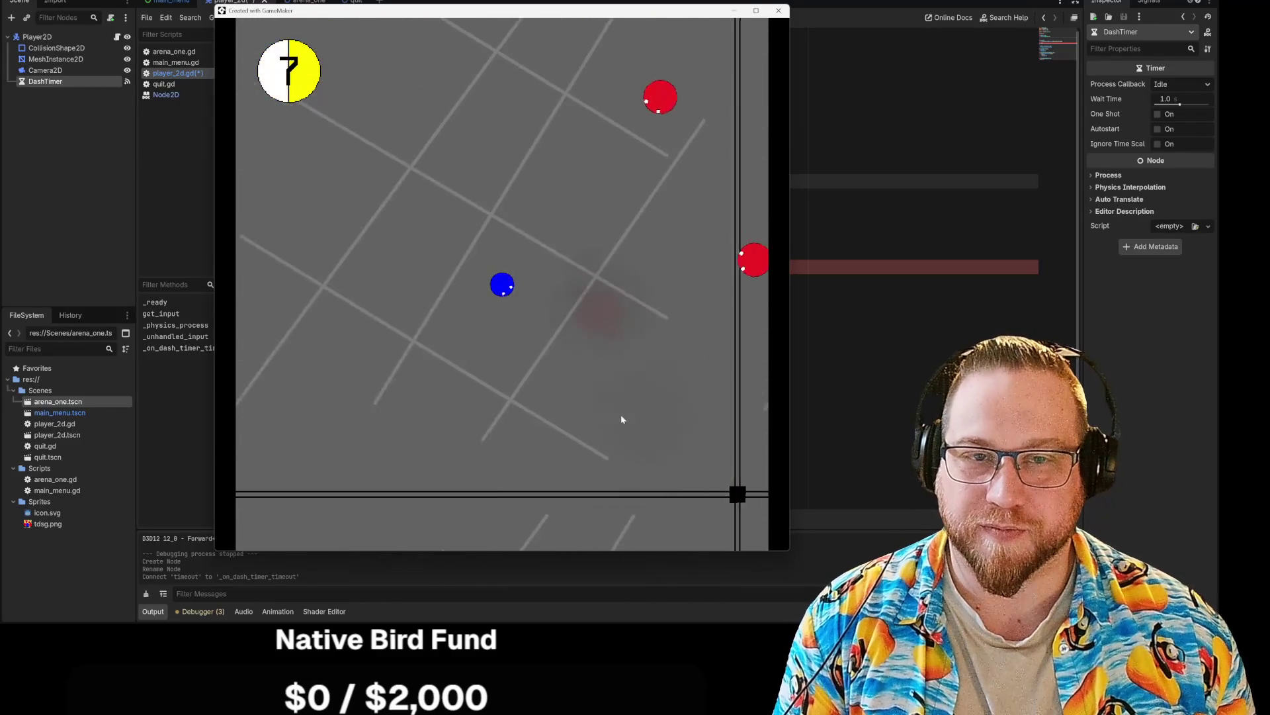
pyautogui.press('Right')
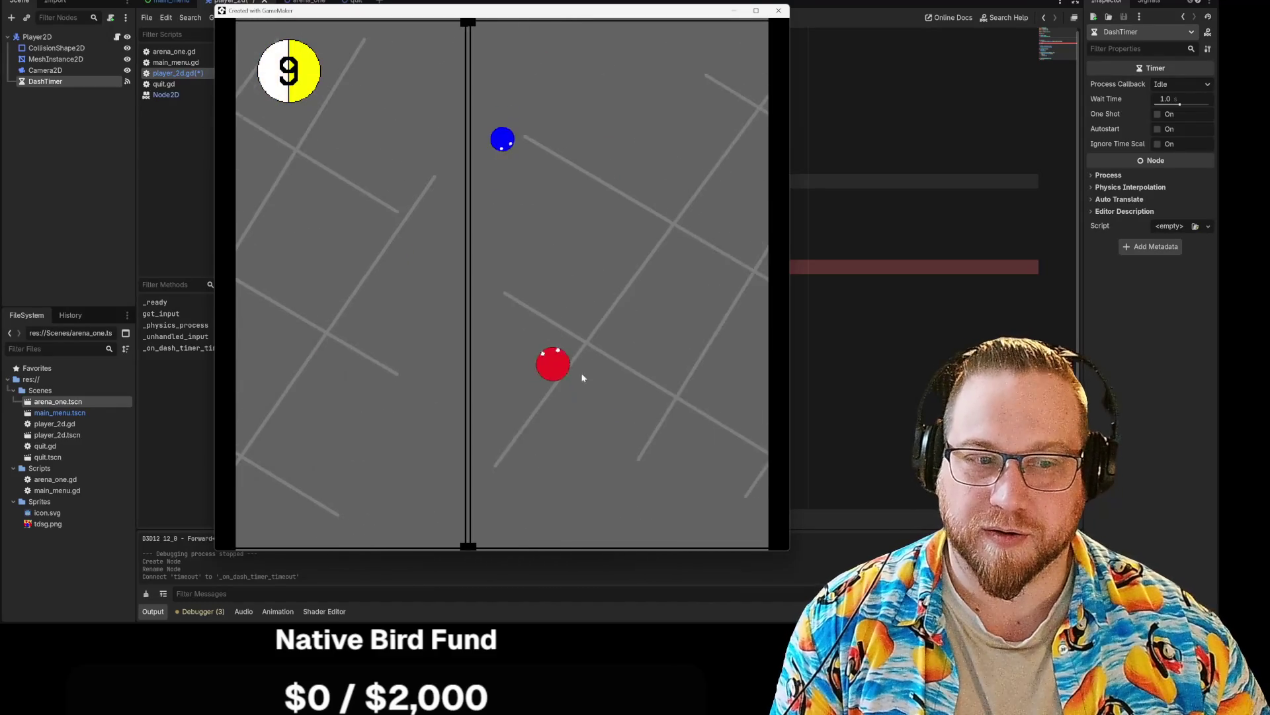
pyautogui.press('Down')
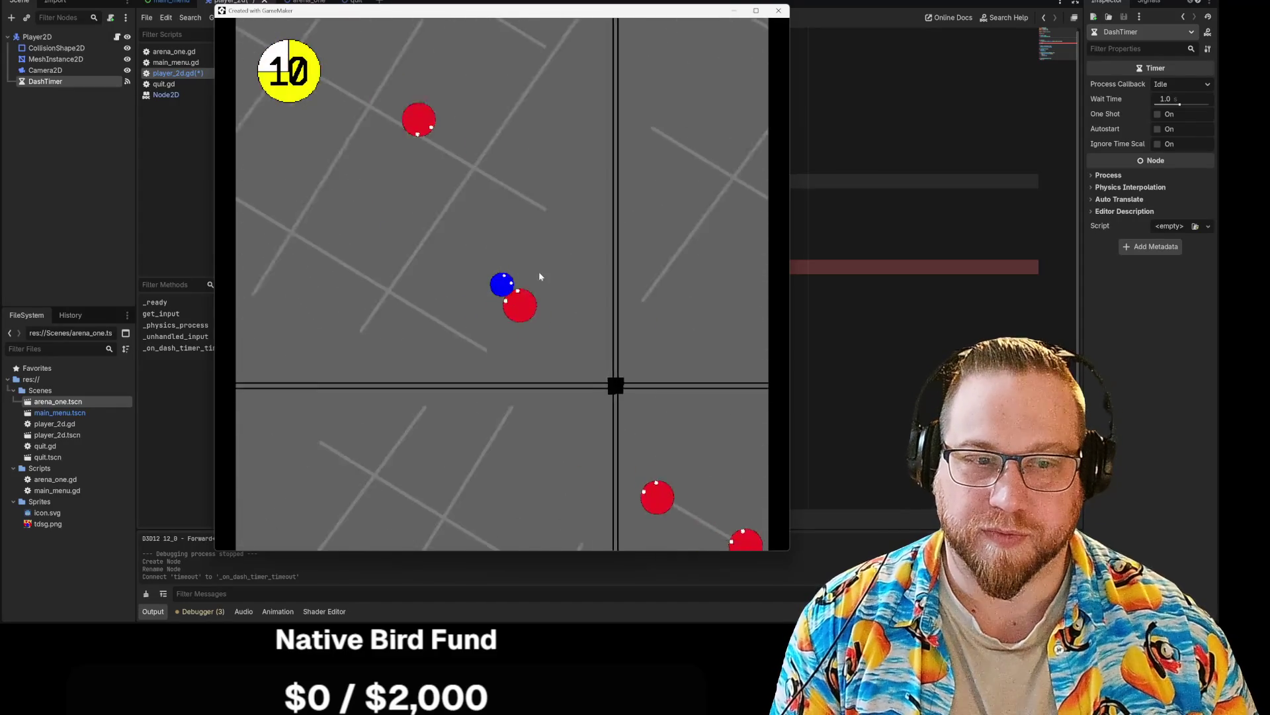
pyautogui.press('Left')
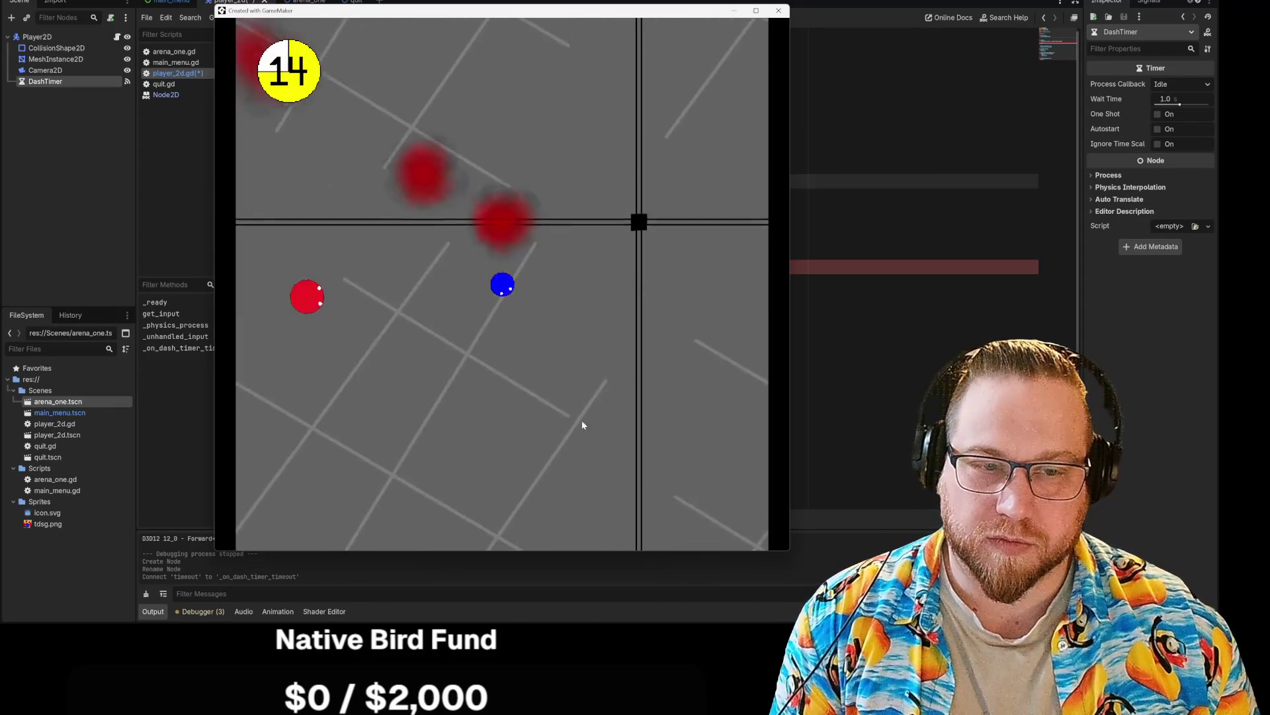
pyautogui.press('Up')
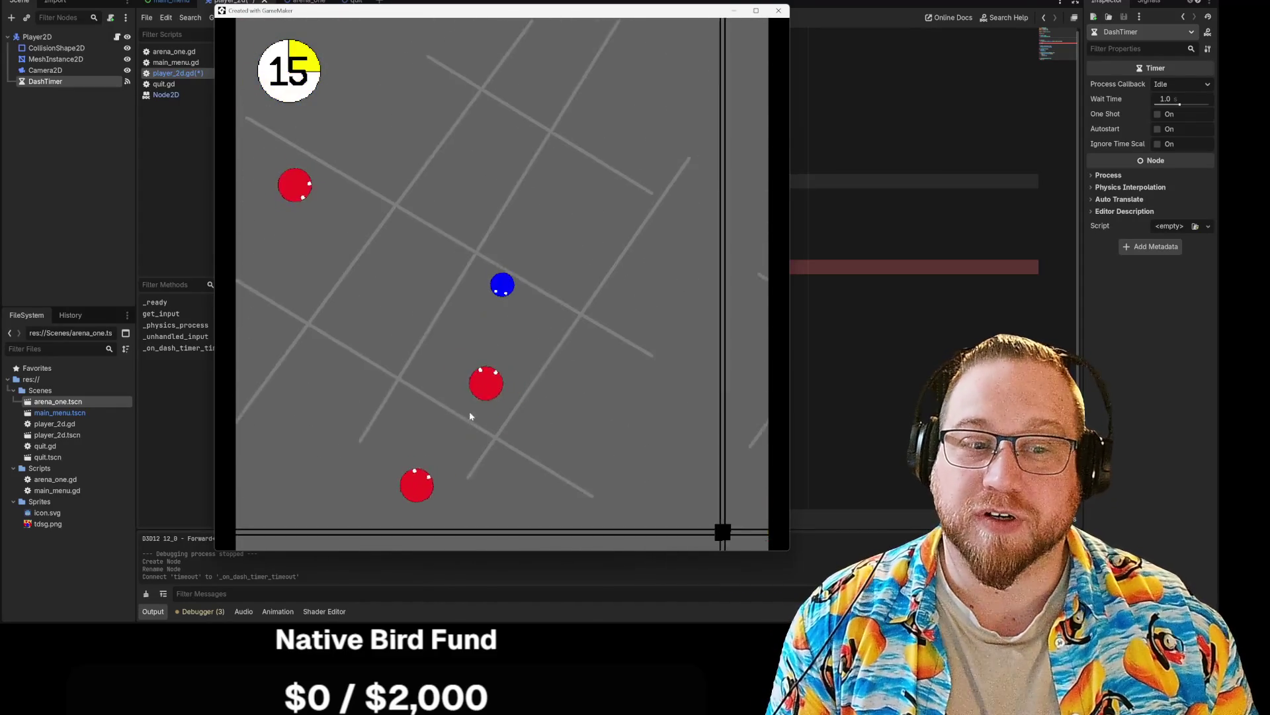
pyautogui.press('Right')
pyautogui.press('Up')
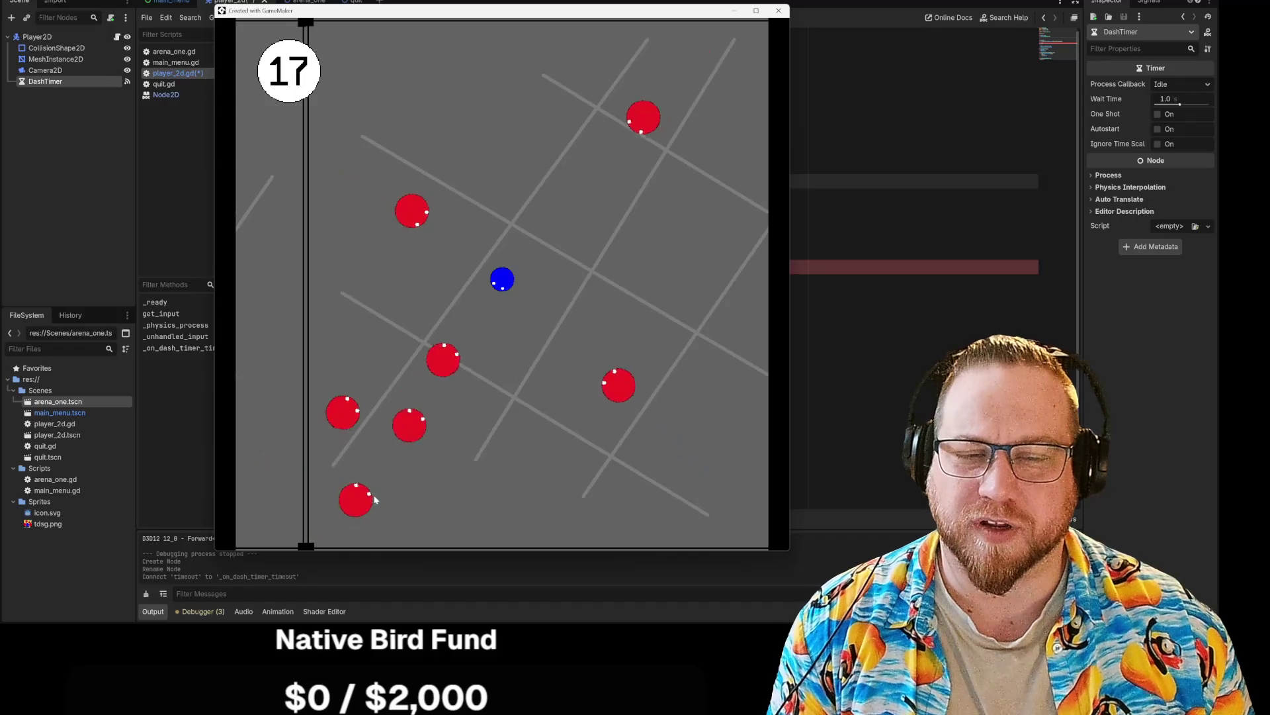
pyautogui.press('Left')
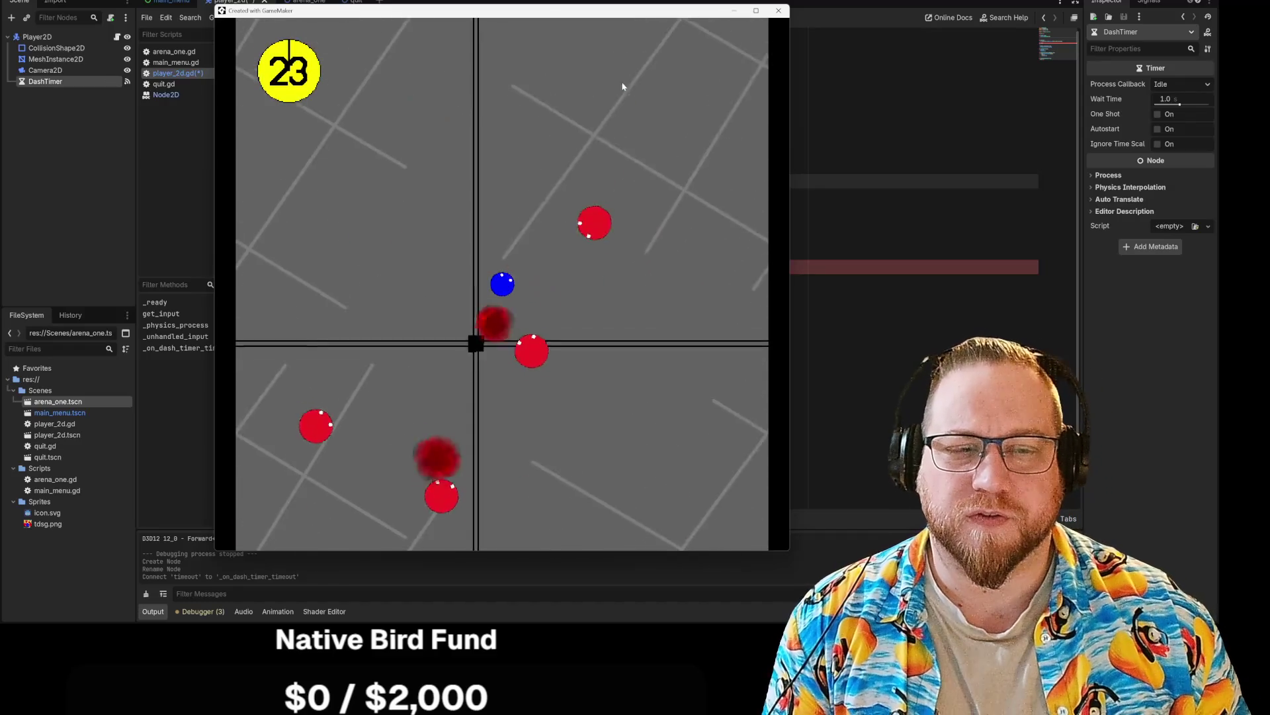
pyautogui.press('Down')
pyautogui.press('Up')
pyautogui.press('Down')
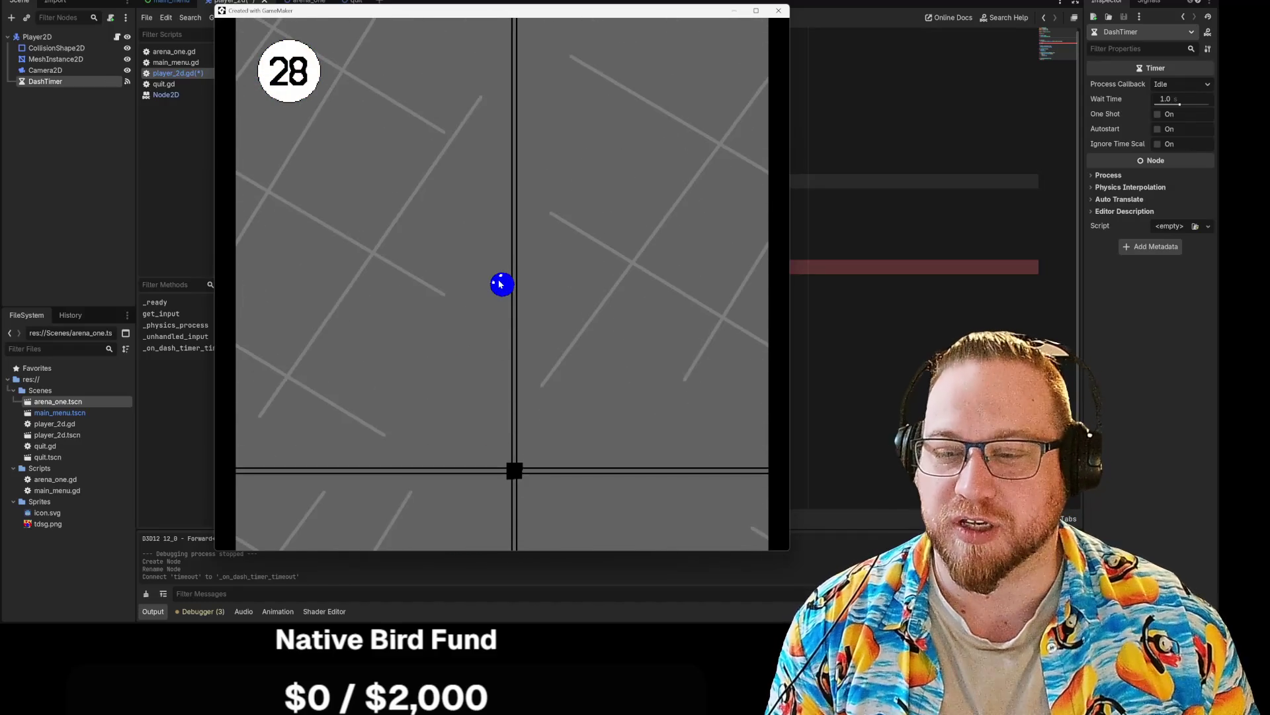
pyautogui.press('Right')
pyautogui.press('Up')
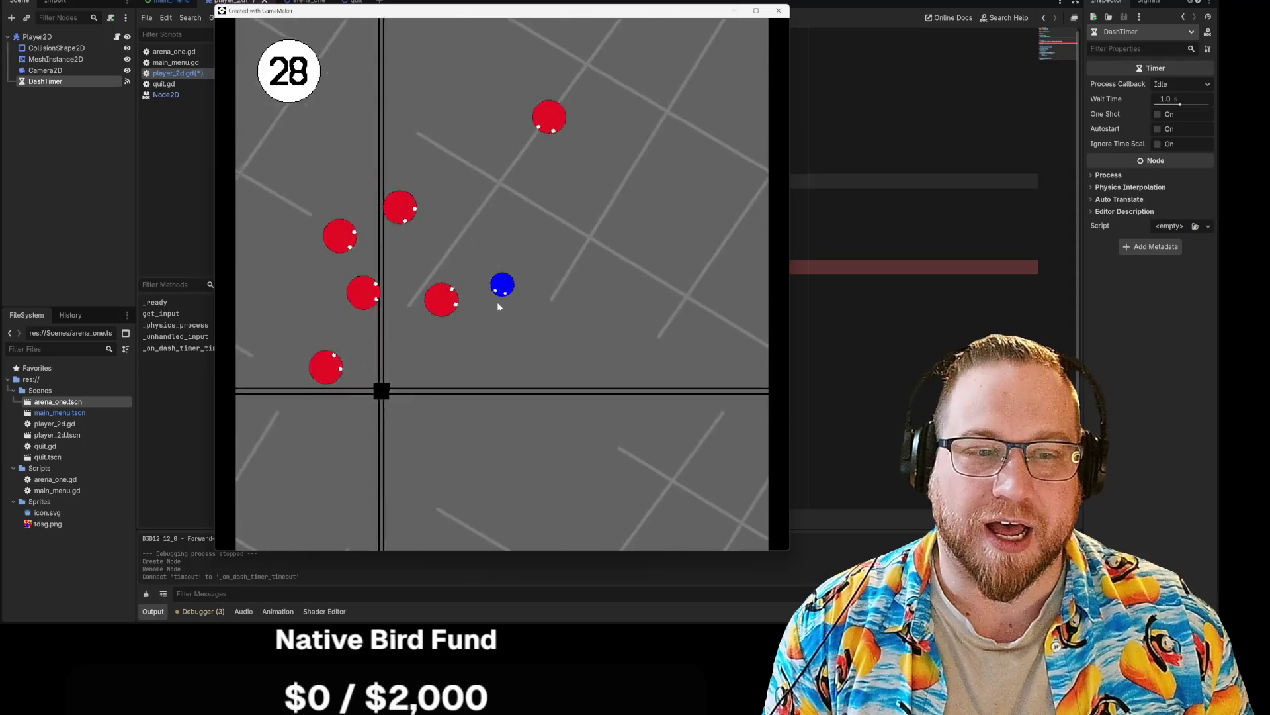
pyautogui.press('Down')
pyautogui.press('Left')
pyautogui.press('Up')
pyautogui.press('Right')
pyautogui.press('Down')
pyautogui.press('Left')
pyautogui.press('Up')
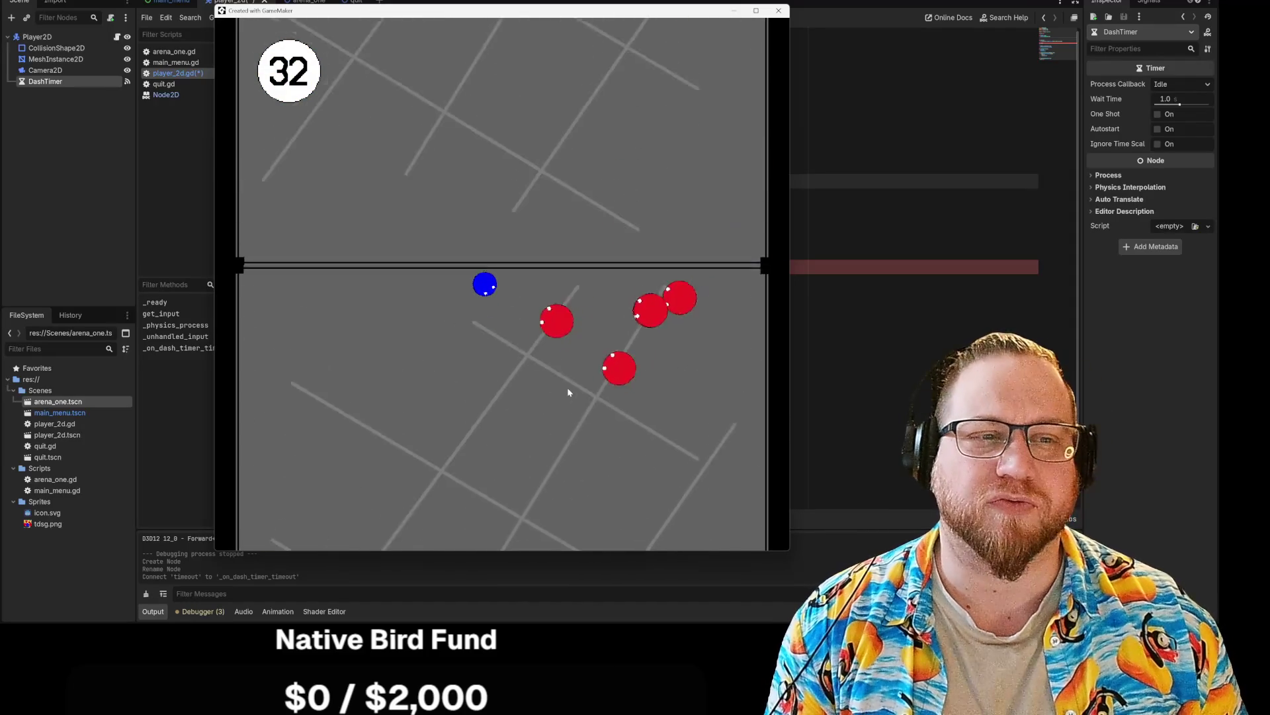
pyautogui.press('Right')
pyautogui.press('Down')
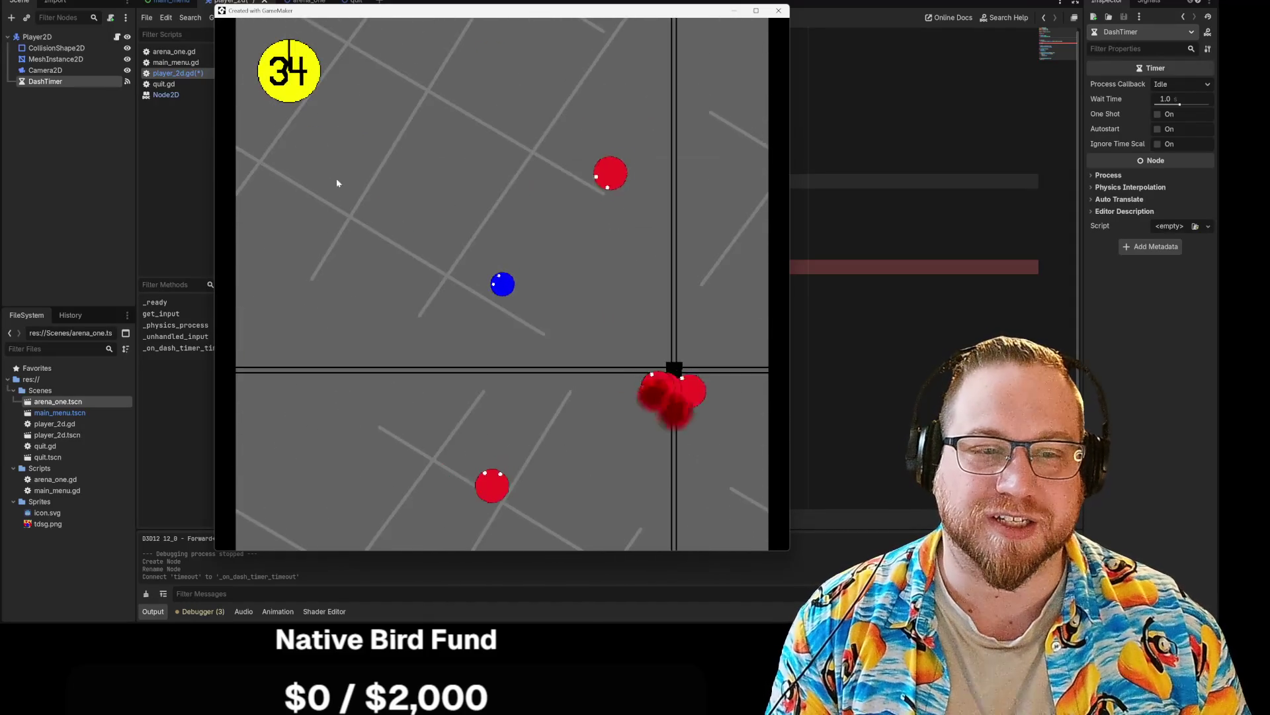
pyautogui.press('Left')
pyautogui.press('Down')
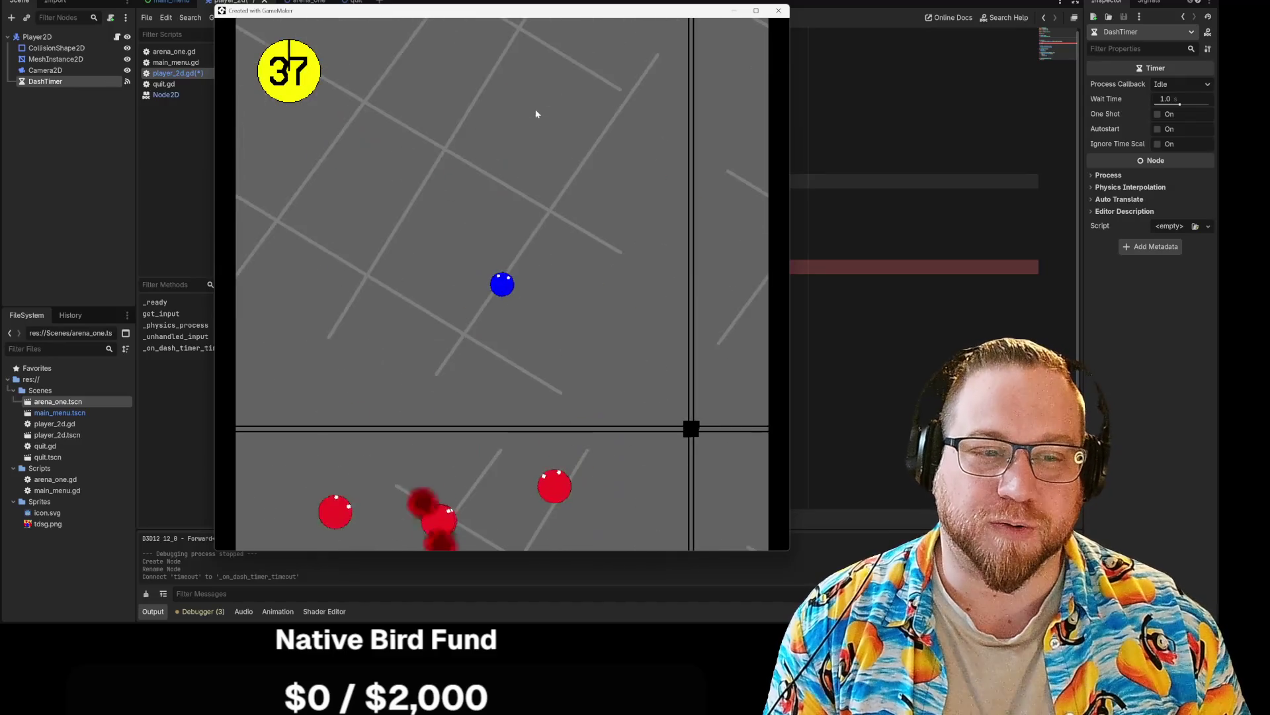
pyautogui.press('Right')
pyautogui.press('Down')
pyautogui.press('Left')
pyautogui.press('Down')
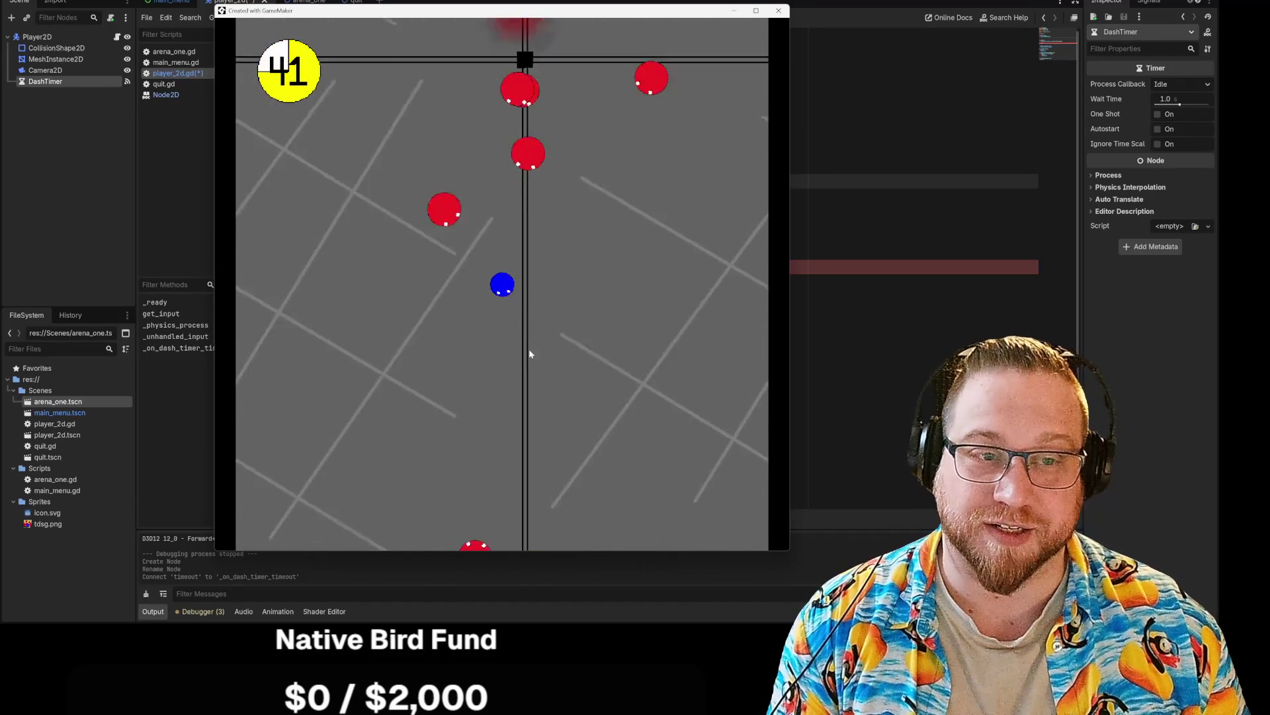
pyautogui.press('Left')
pyautogui.press('Down')
pyautogui.press('Up')
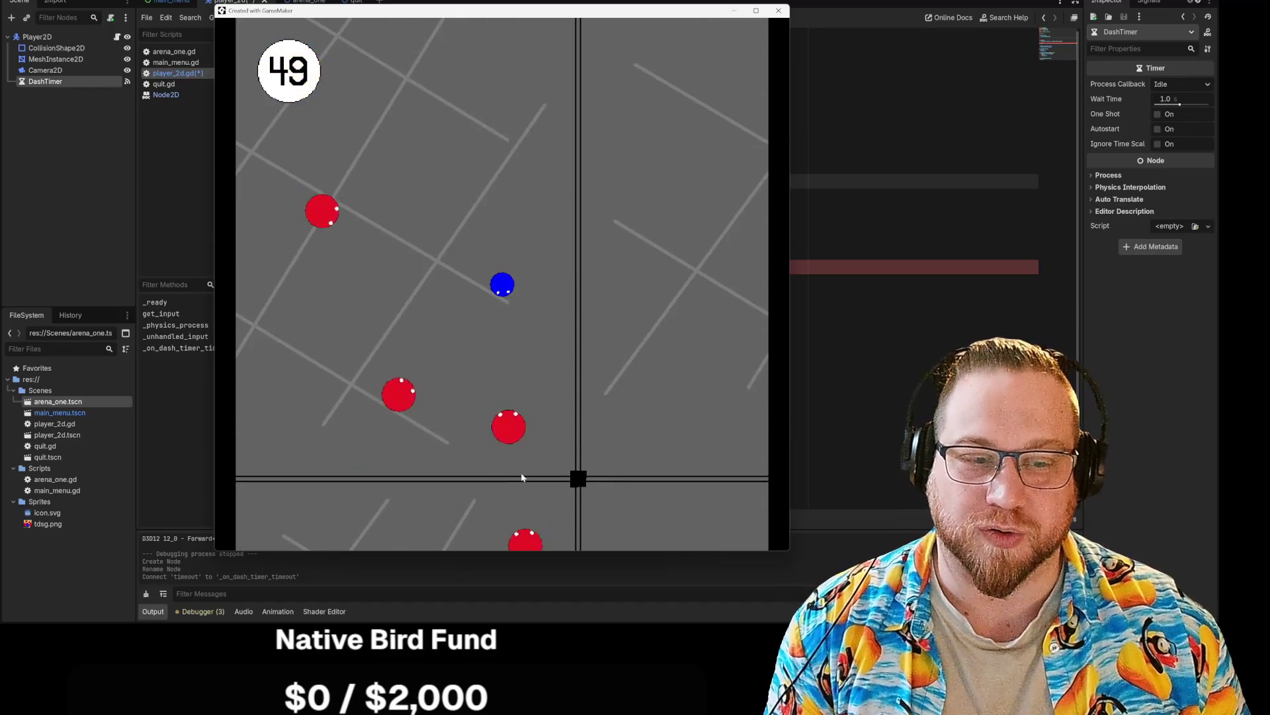
pyautogui.press('Down')
pyautogui.press('Right')
pyautogui.press('Up')
pyautogui.press('Left')
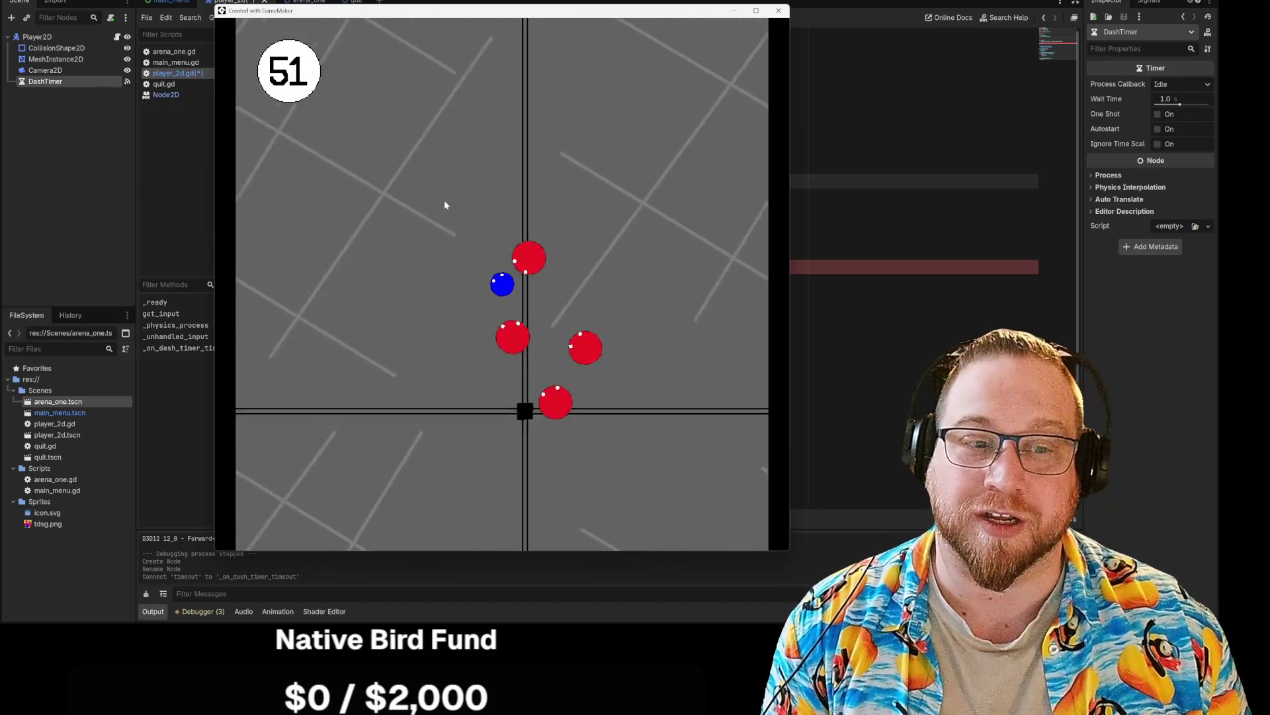
pyautogui.press('Up')
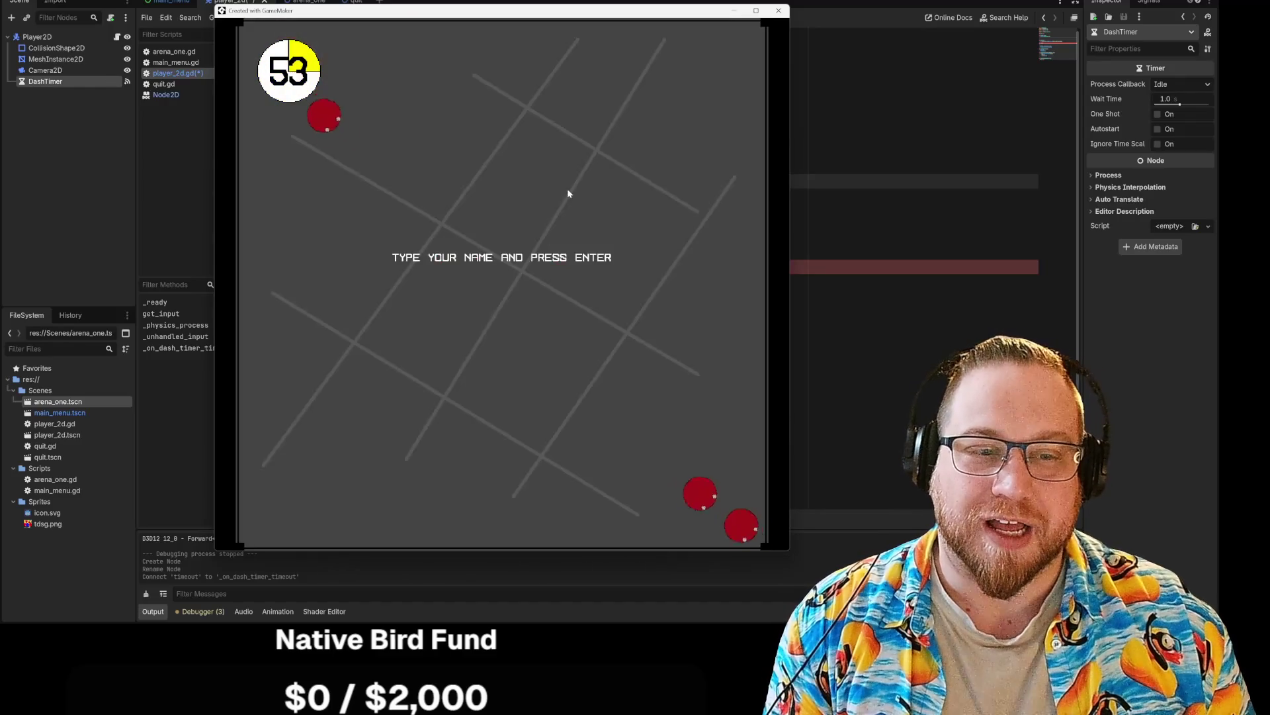
# Step: Enter the name ME for the 53-point score, then quit the game
pyautogui.write('ME')
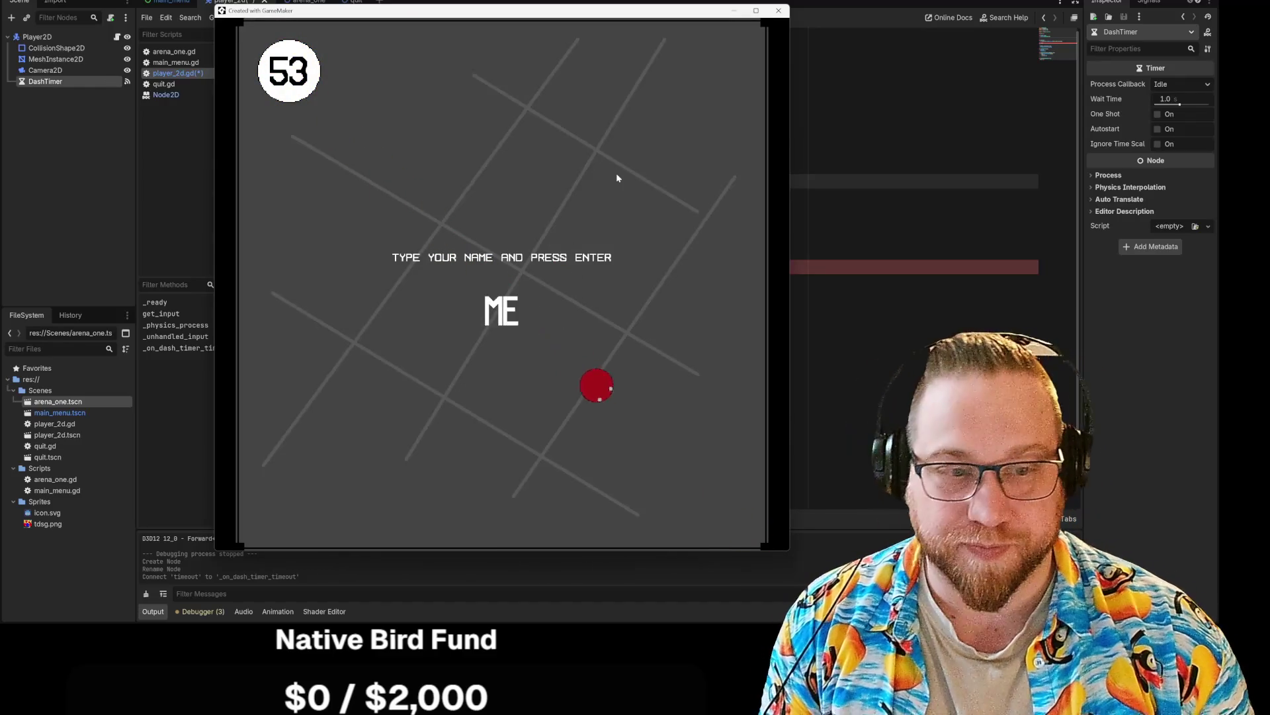
pyautogui.press('Return')
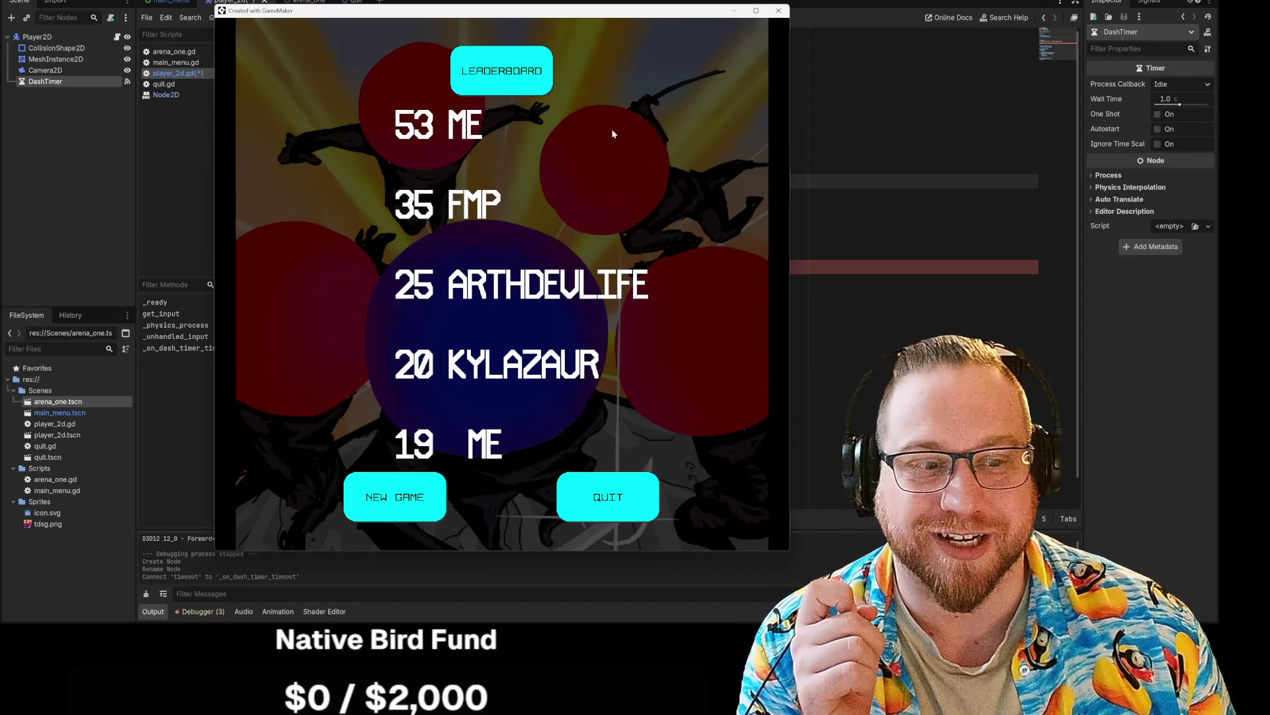
pyautogui.click(615, 506)
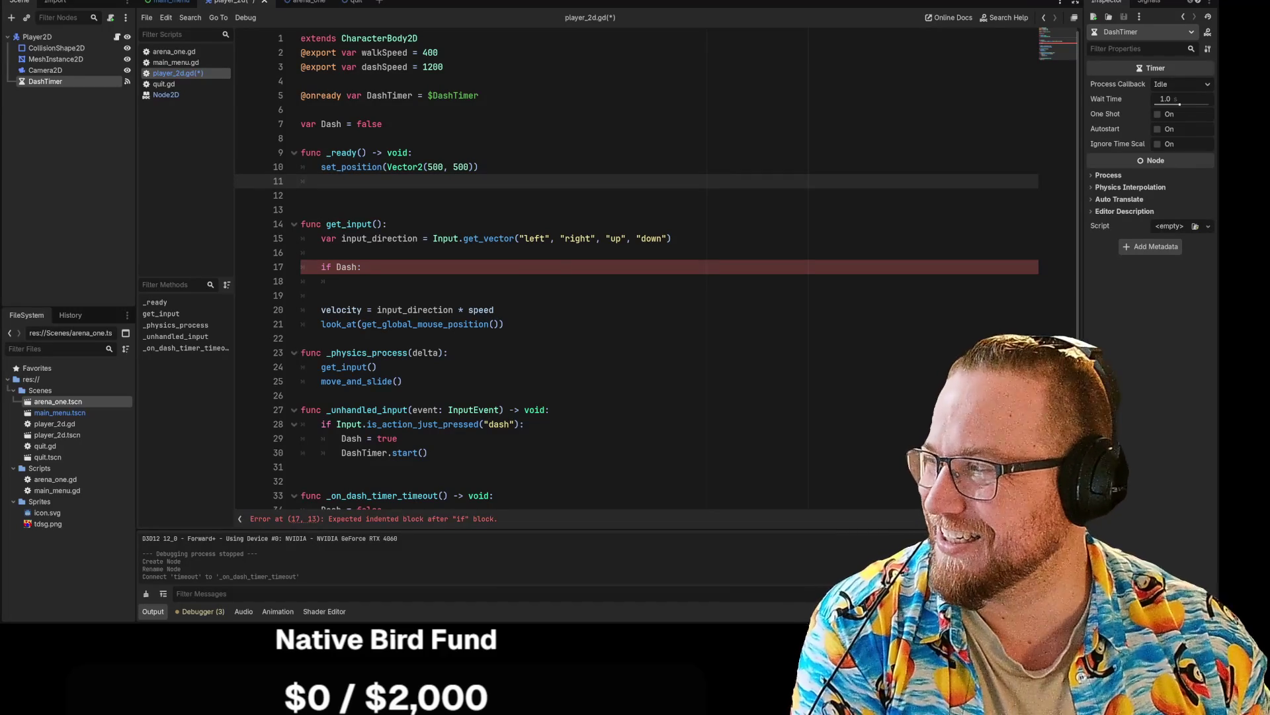
# Step: Place the cursor after 'if Dash:' on line 17 and open the Project menu
pyautogui.click(362, 267)
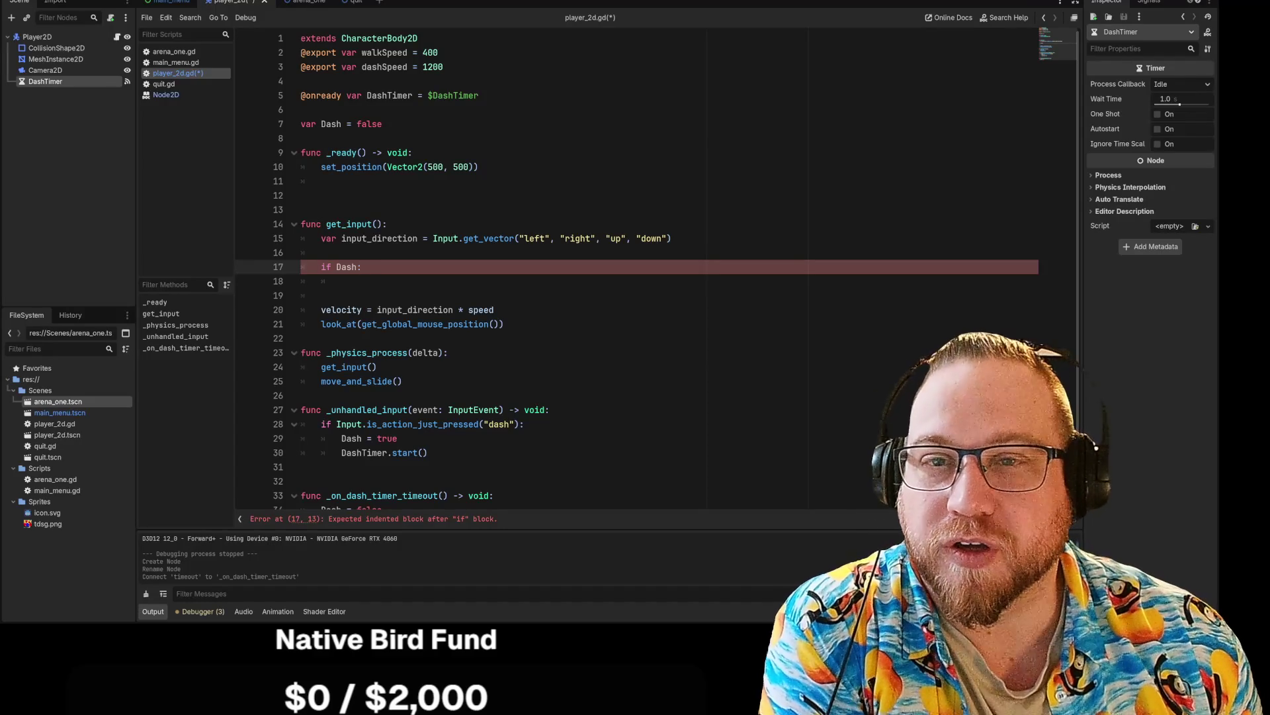
pyautogui.click(49, 1)
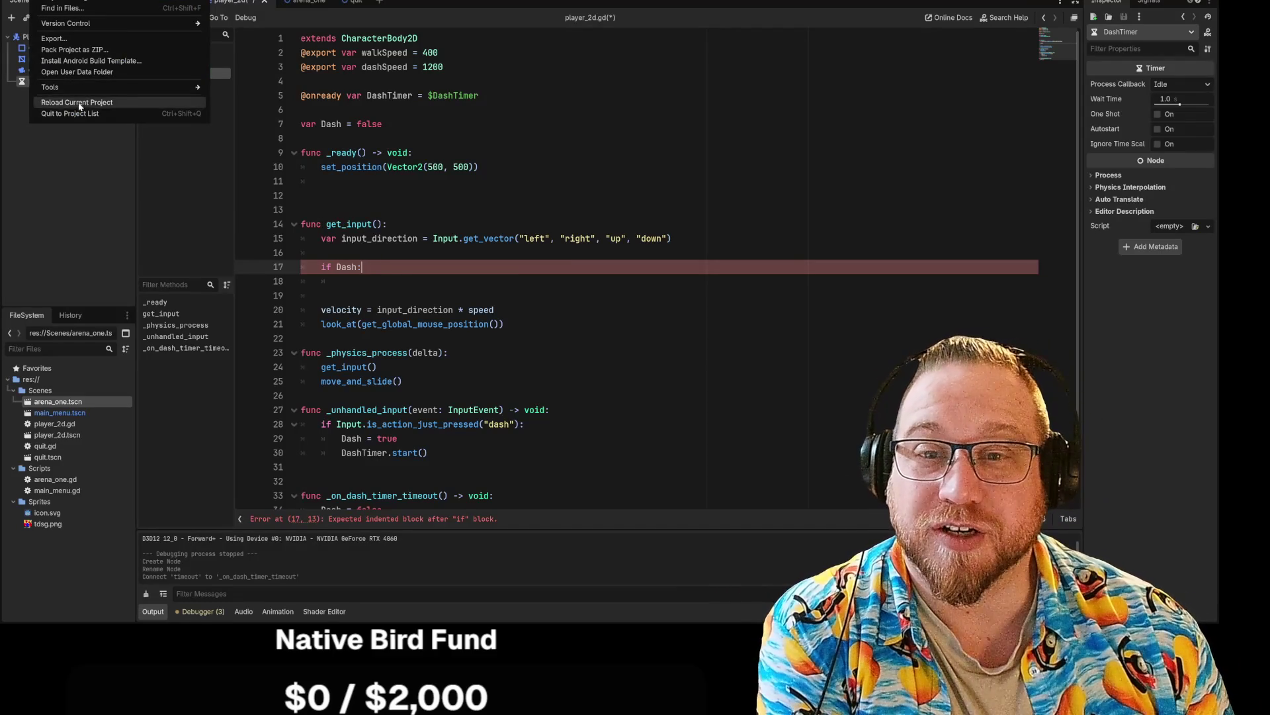
# Step: Save the scene and its script via Scene > Save Scene
pyautogui.press('Escape')
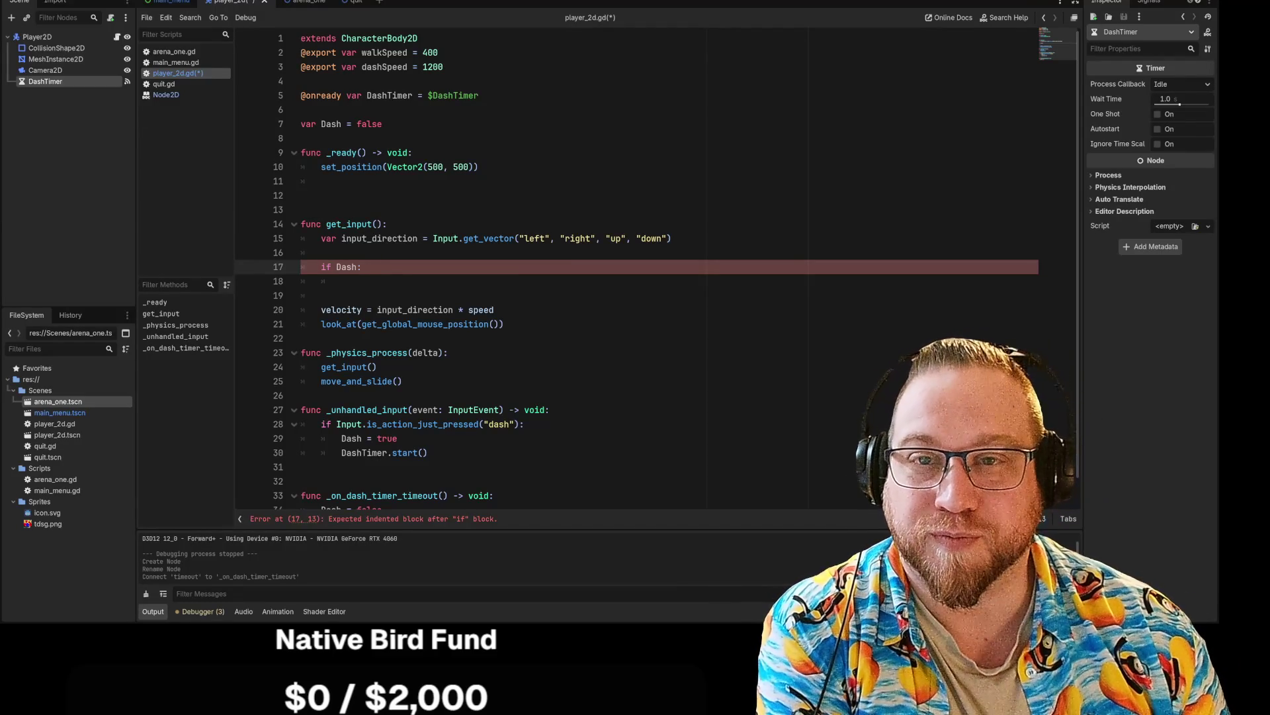
pyautogui.click(17, 1)
pyautogui.moveTo(62, 131)
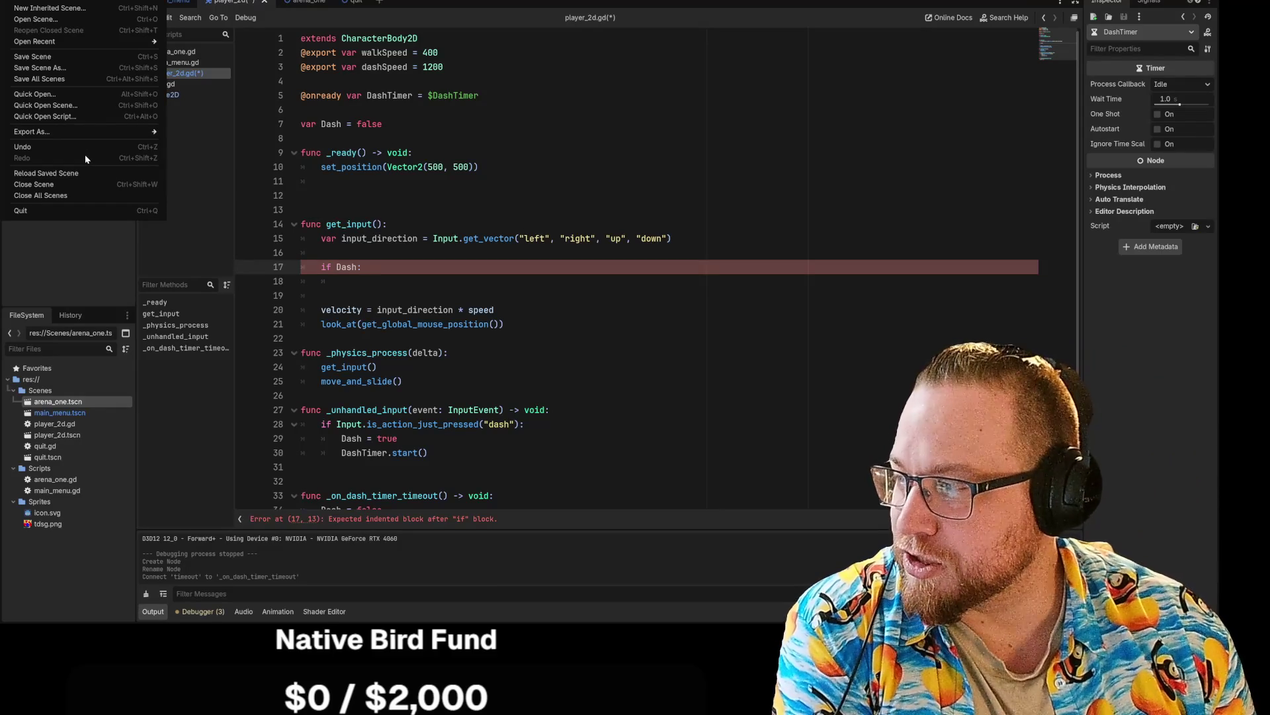
pyautogui.click(44, 59)
# Step: Quit the editor to the Project List
pyautogui.click(32, 8)
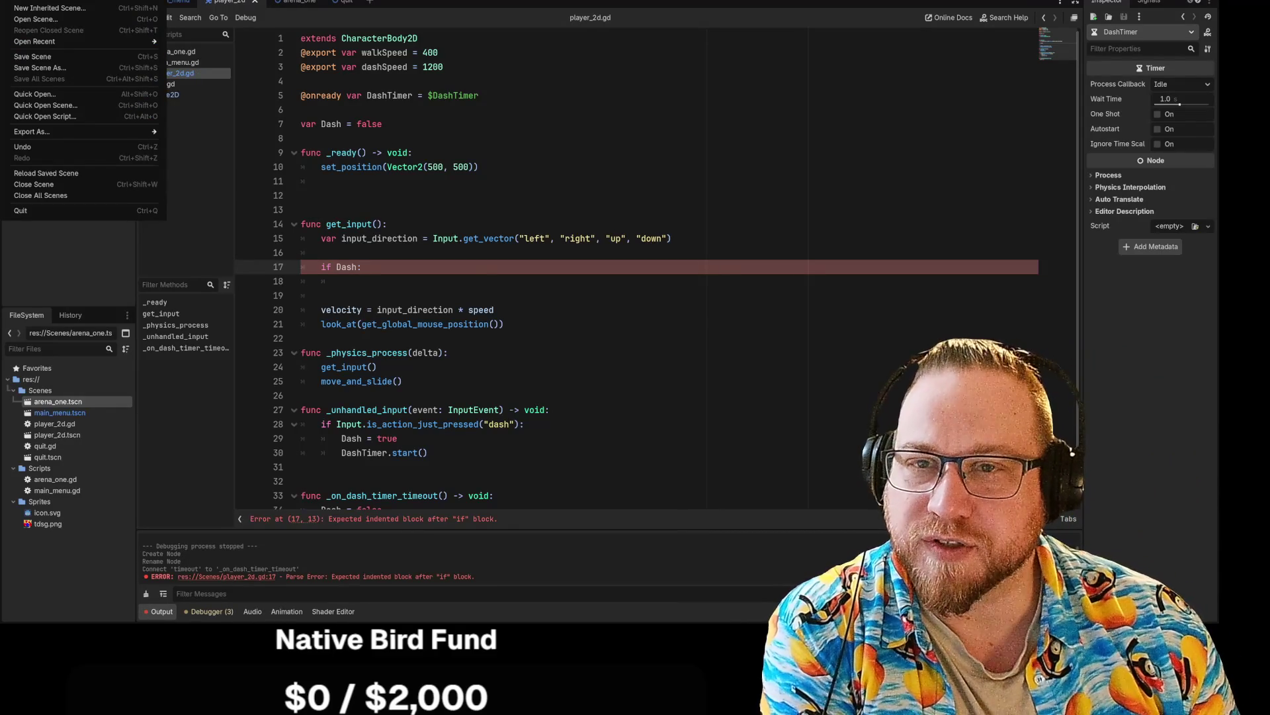
pyautogui.moveTo(52, 1)
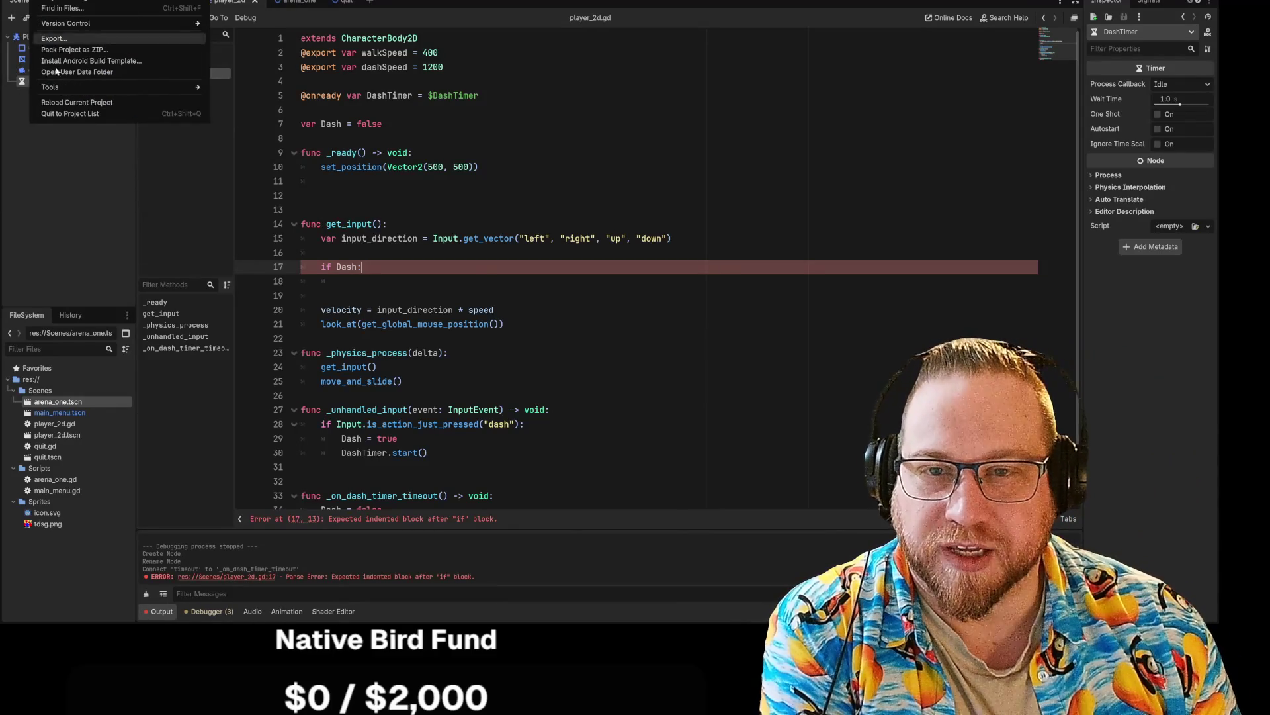
pyautogui.click(69, 113)
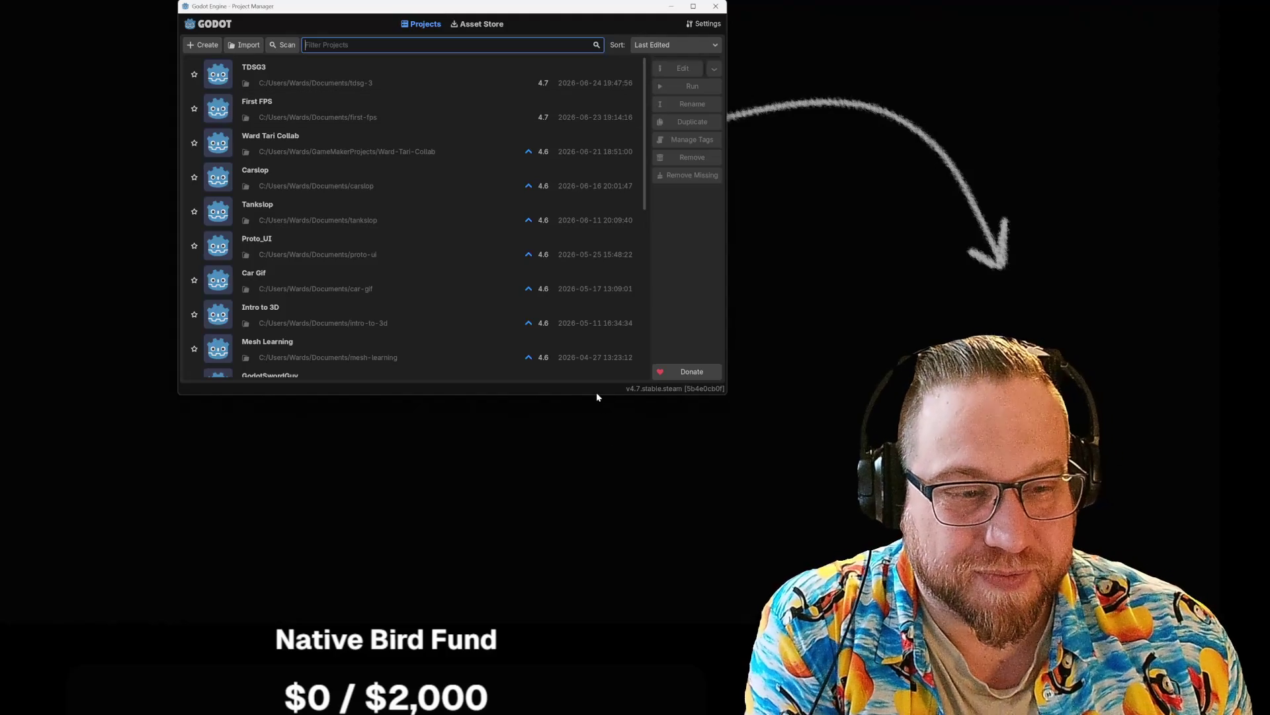
# Step: Enlarge the Project Manager, scroll through the project list, and reopen the TDSG3 project
pyautogui.moveTo(597, 393); pyautogui.dragTo(593, 590)
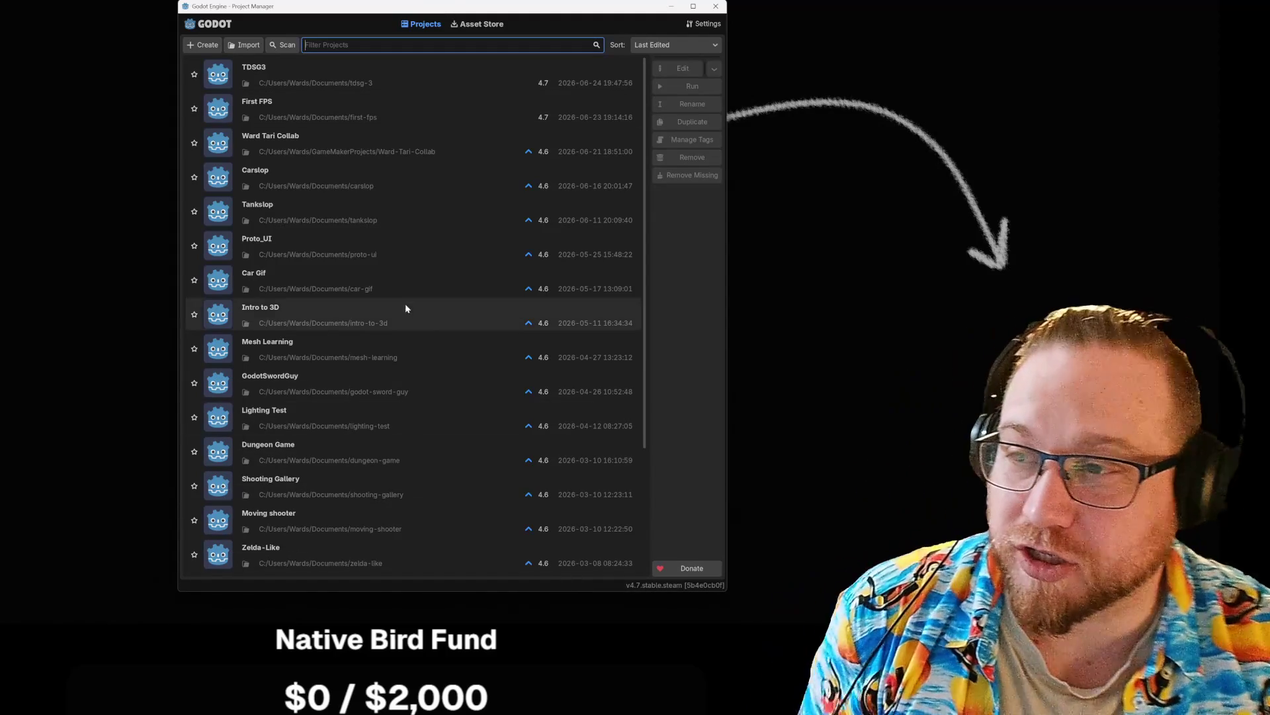
pyautogui.moveTo(647, 223); pyautogui.dragTo(647, 371)
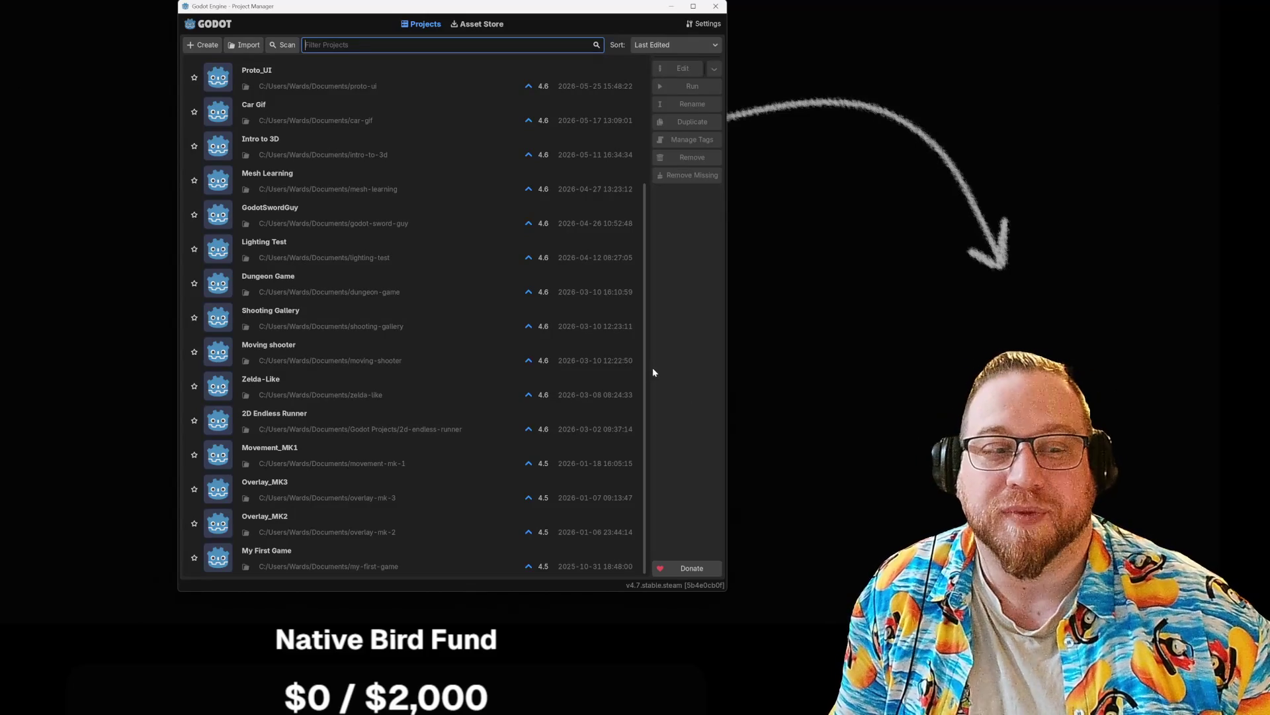
pyautogui.moveTo(647, 381); pyautogui.dragTo(648, 240)
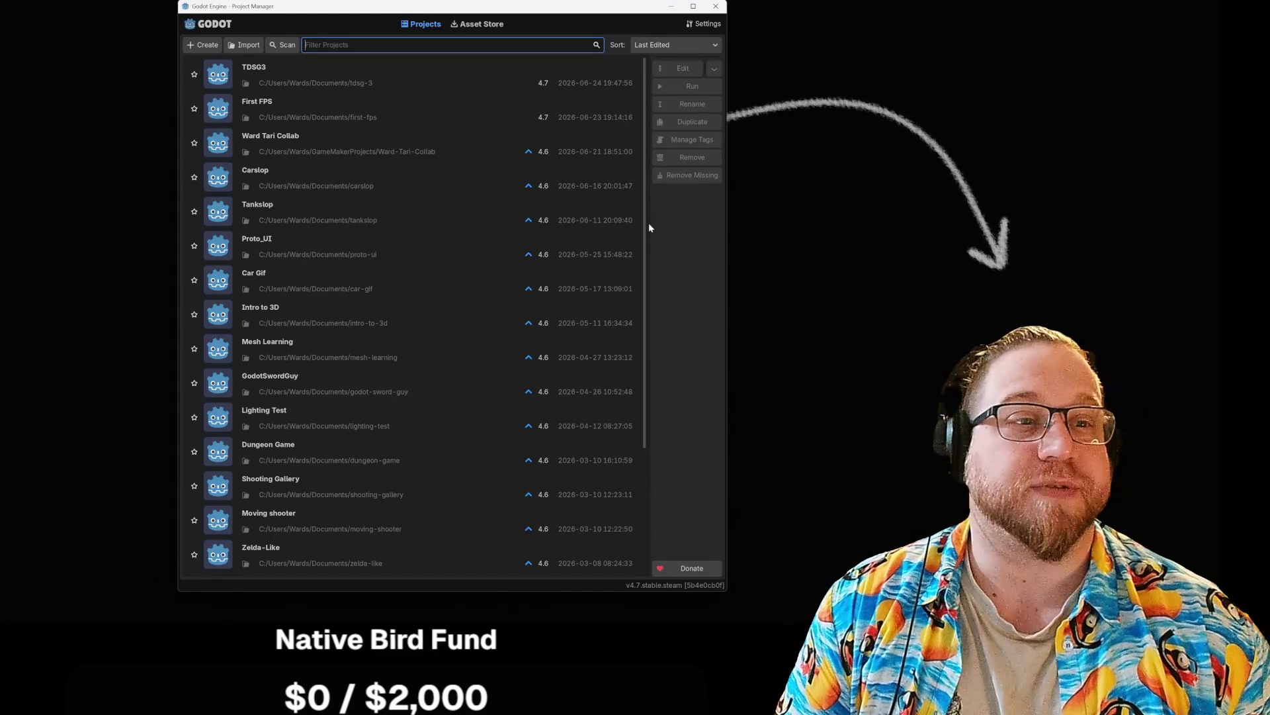
pyautogui.doubleClick(273, 79)
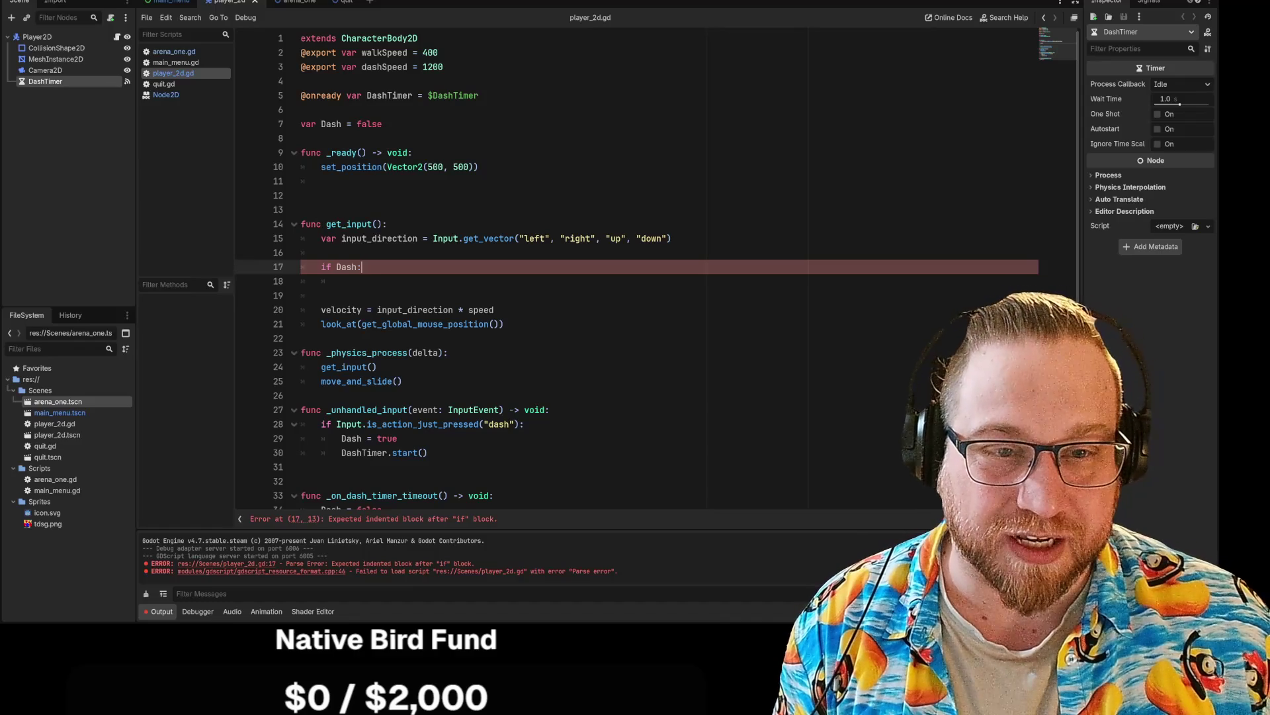
# Step: Place the cursor on the empty line in _ready
pyautogui.click(321, 180)
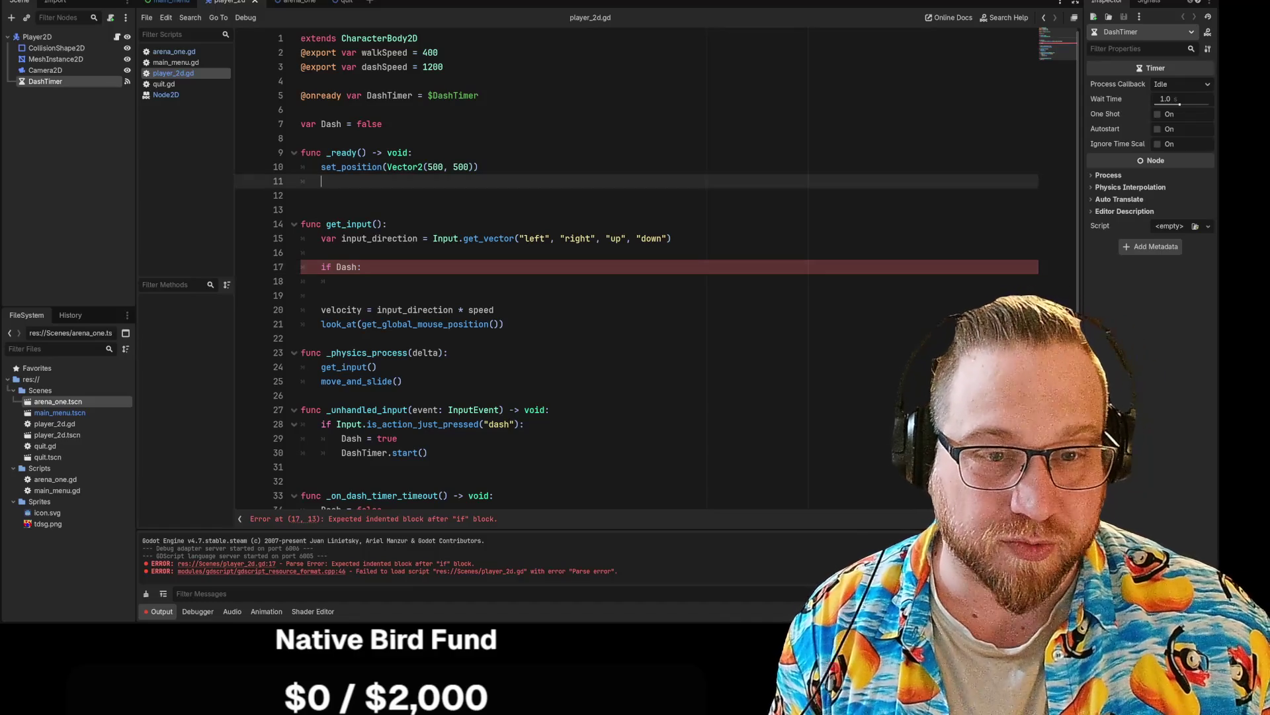
# Step: Set speed = walkSpeed in _ready and speed = dashSpeed inside the if Dash: block
pyautogui.write('speed')
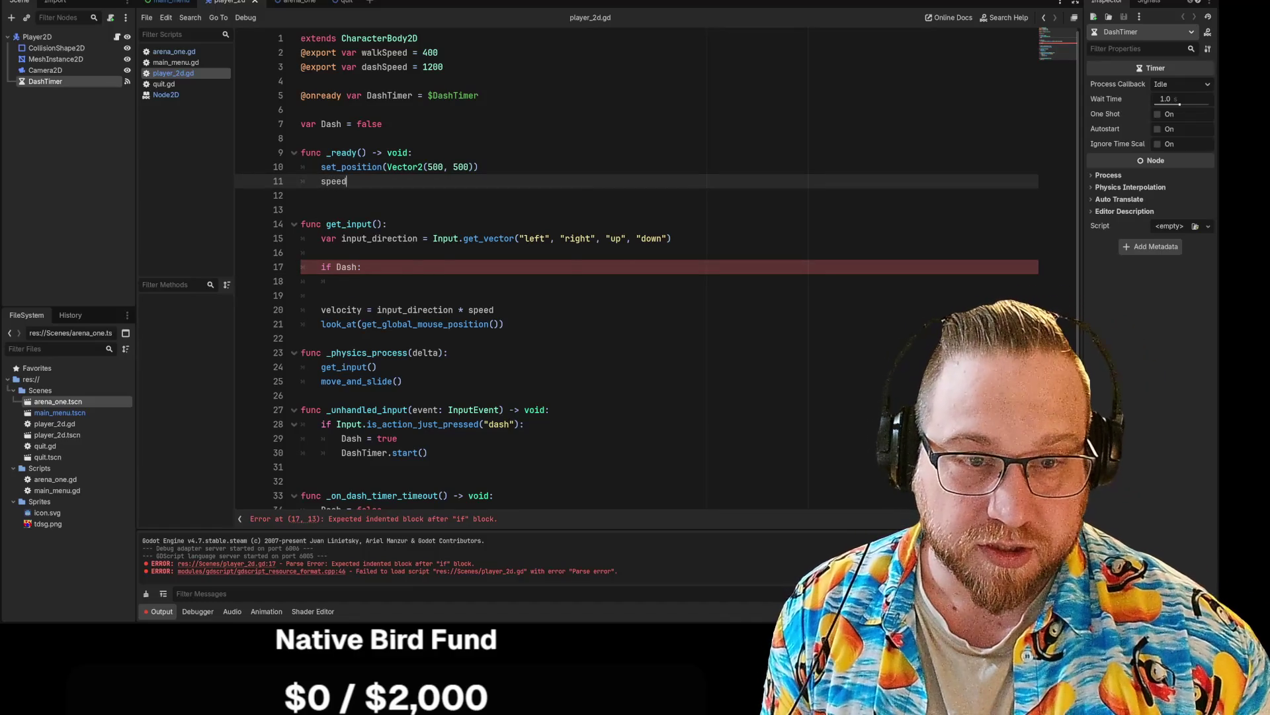
pyautogui.write(' = walk')
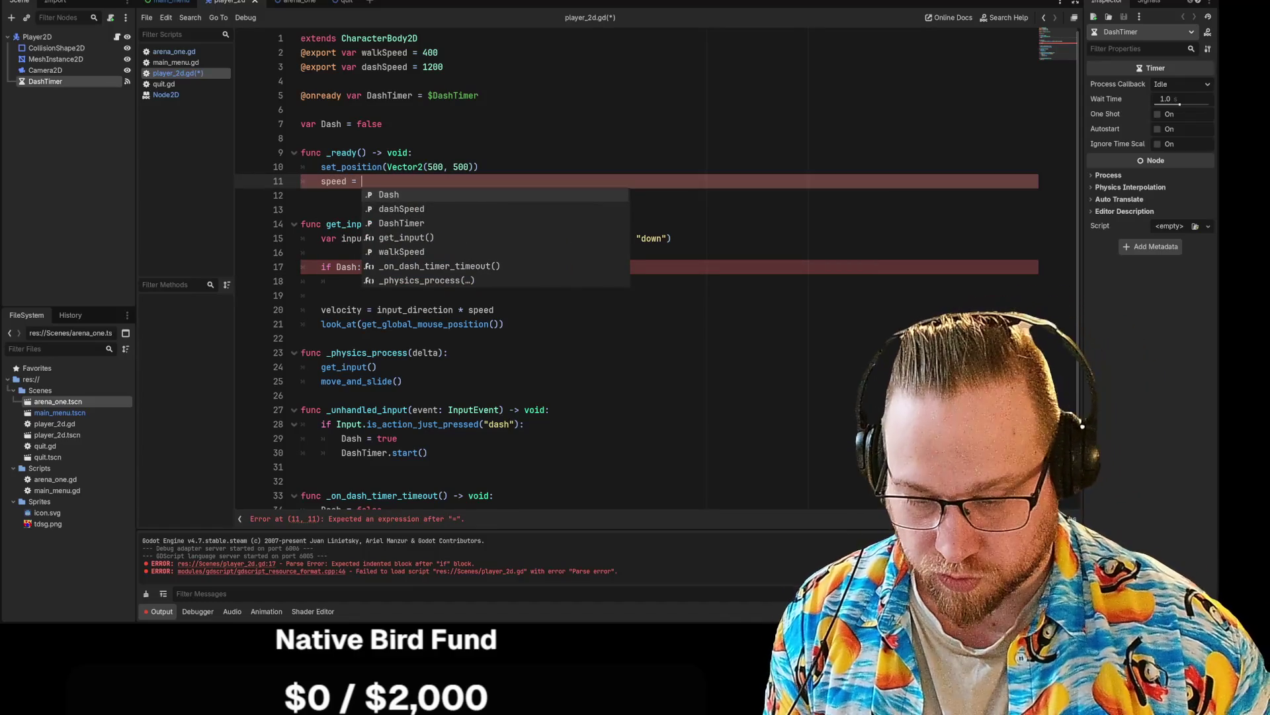
pyautogui.press('Return')
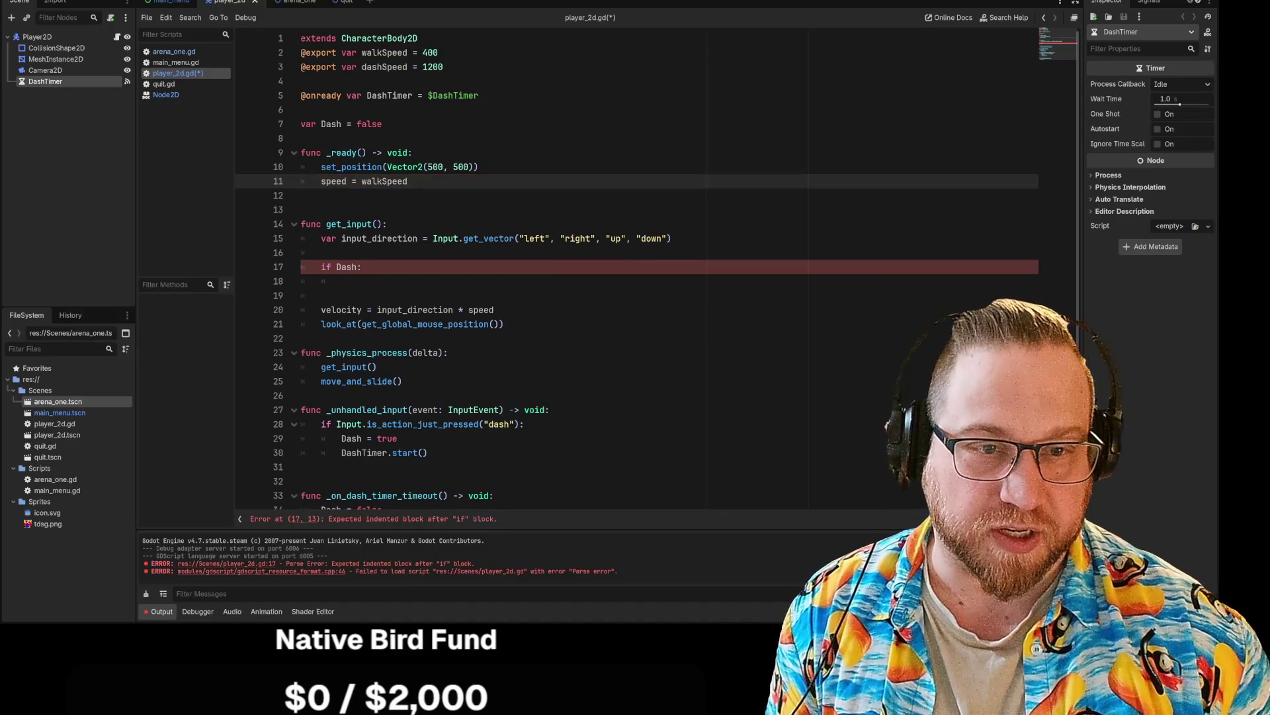
pyautogui.click(341, 282)
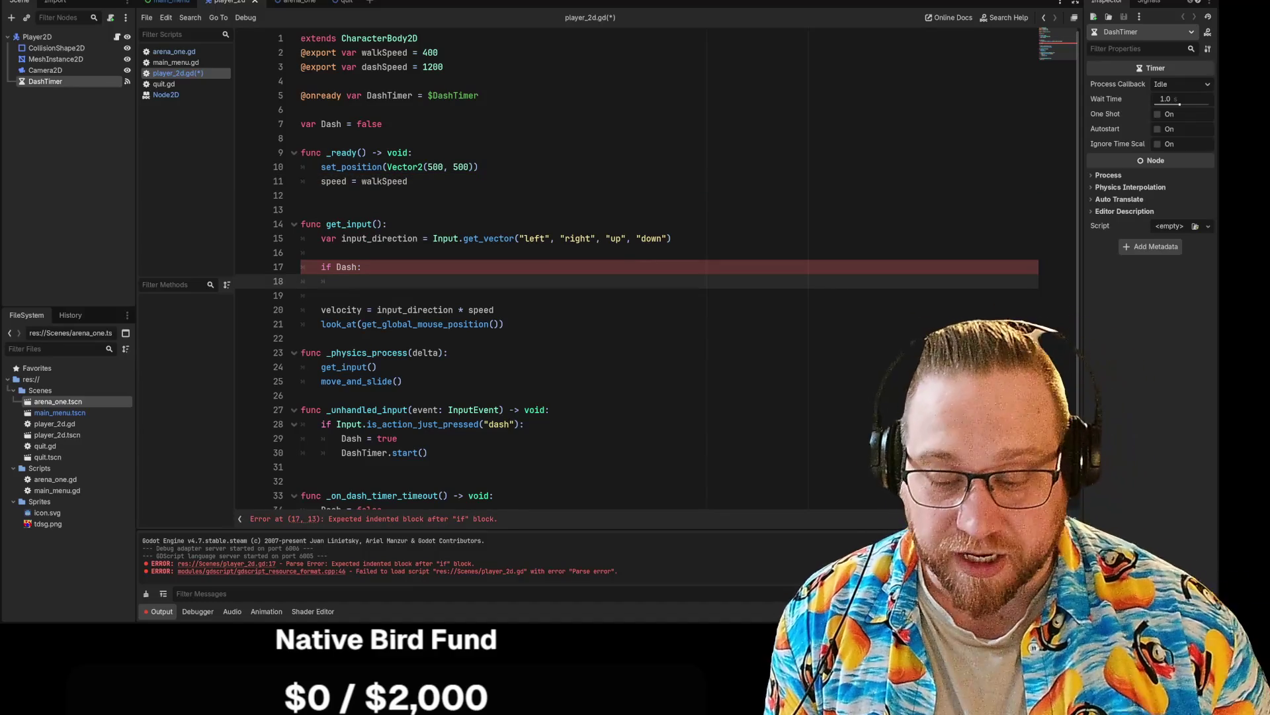
pyautogui.write('speed =')
pyautogui.press('Down')
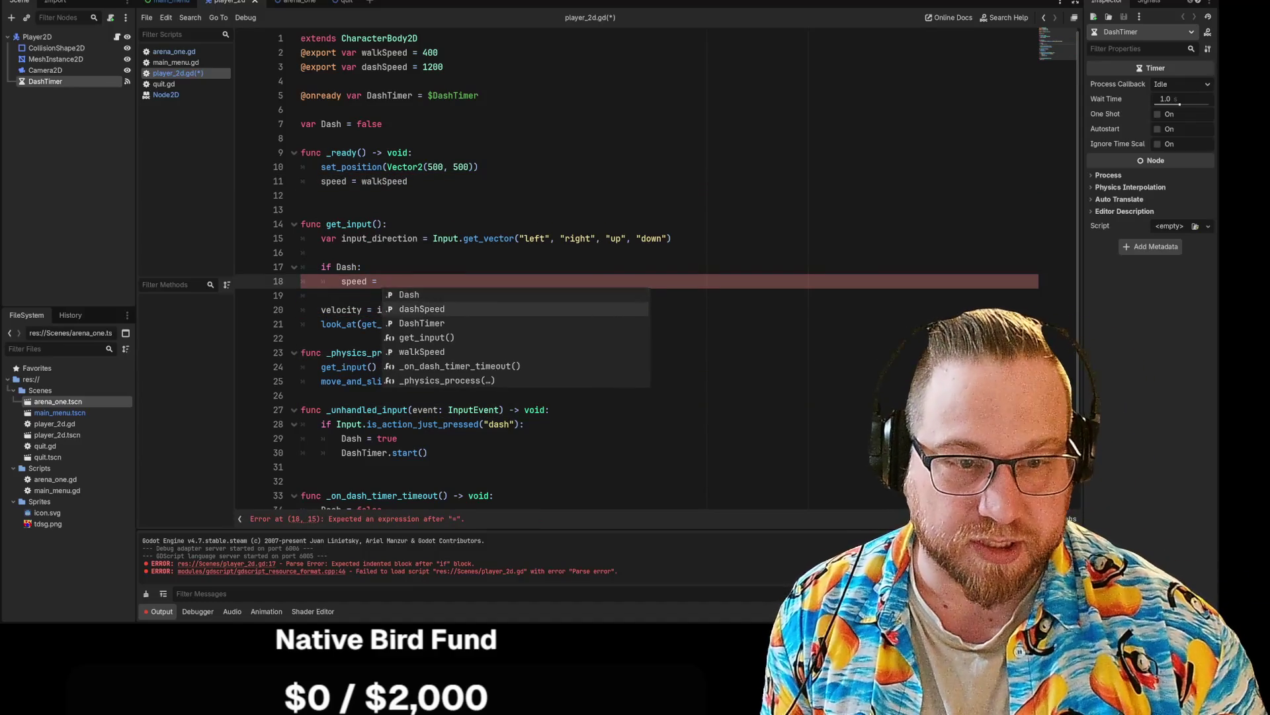
pyautogui.press('Return')
pyautogui.press('Return')
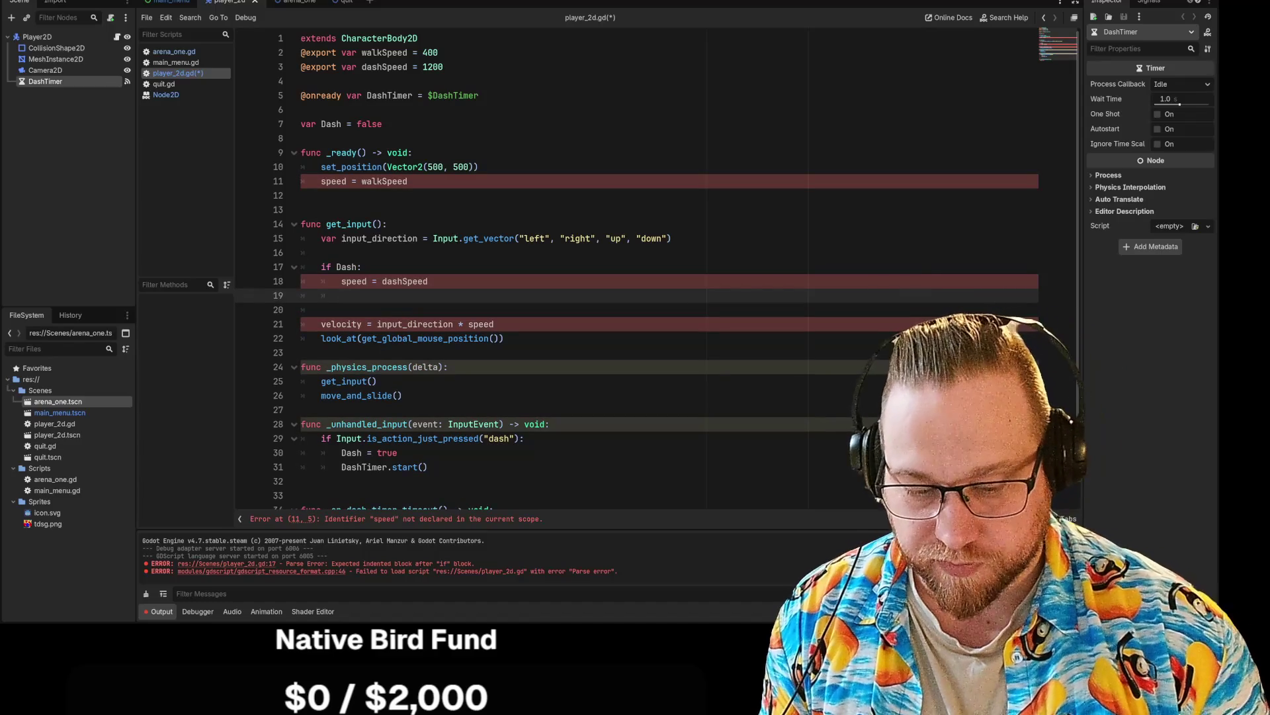
# Step: Add an else: branch that sets speed = walkSpeed
pyautogui.write('else:')
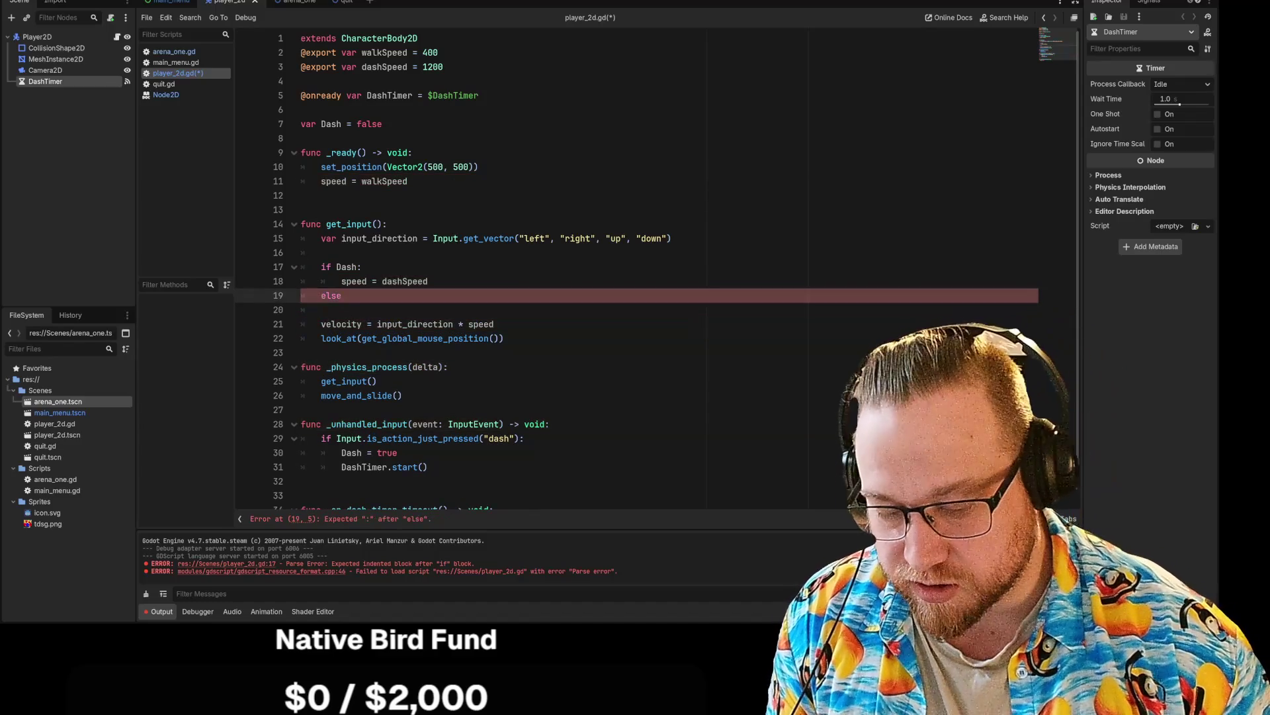
pyautogui.press('Return')
pyautogui.write('speed = ')
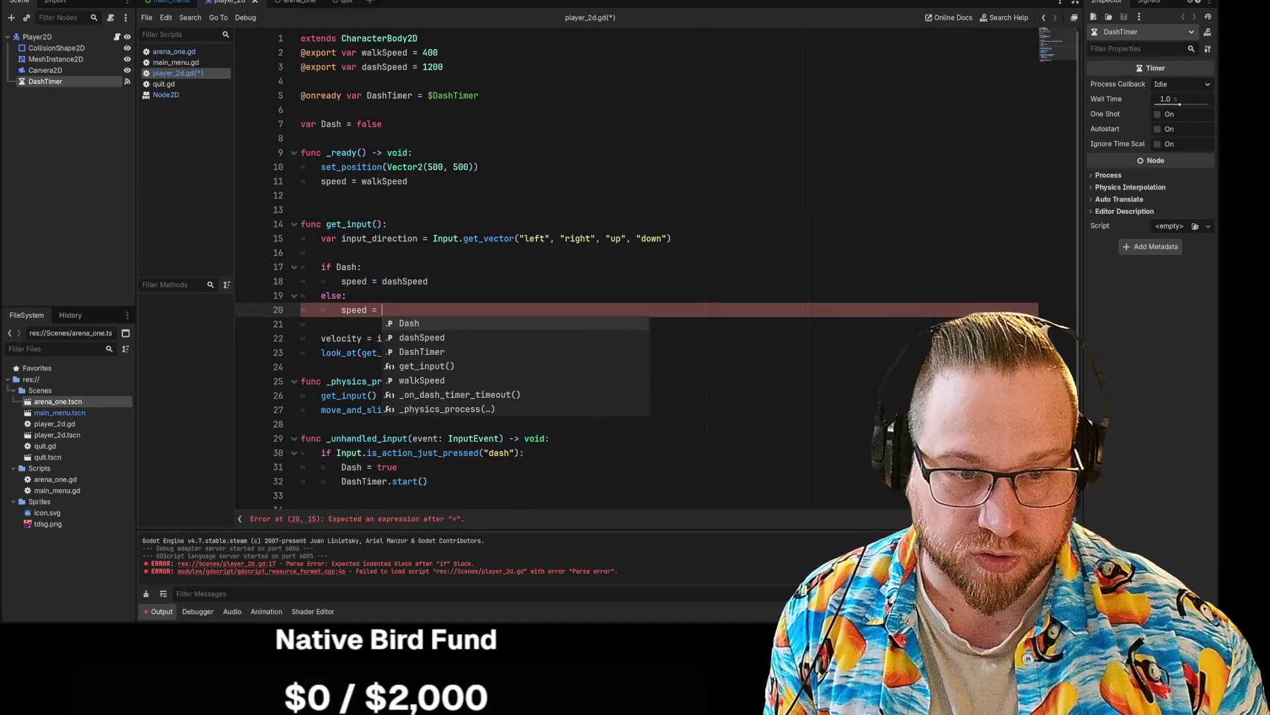
pyautogui.write('wal')
pyautogui.press('Return')
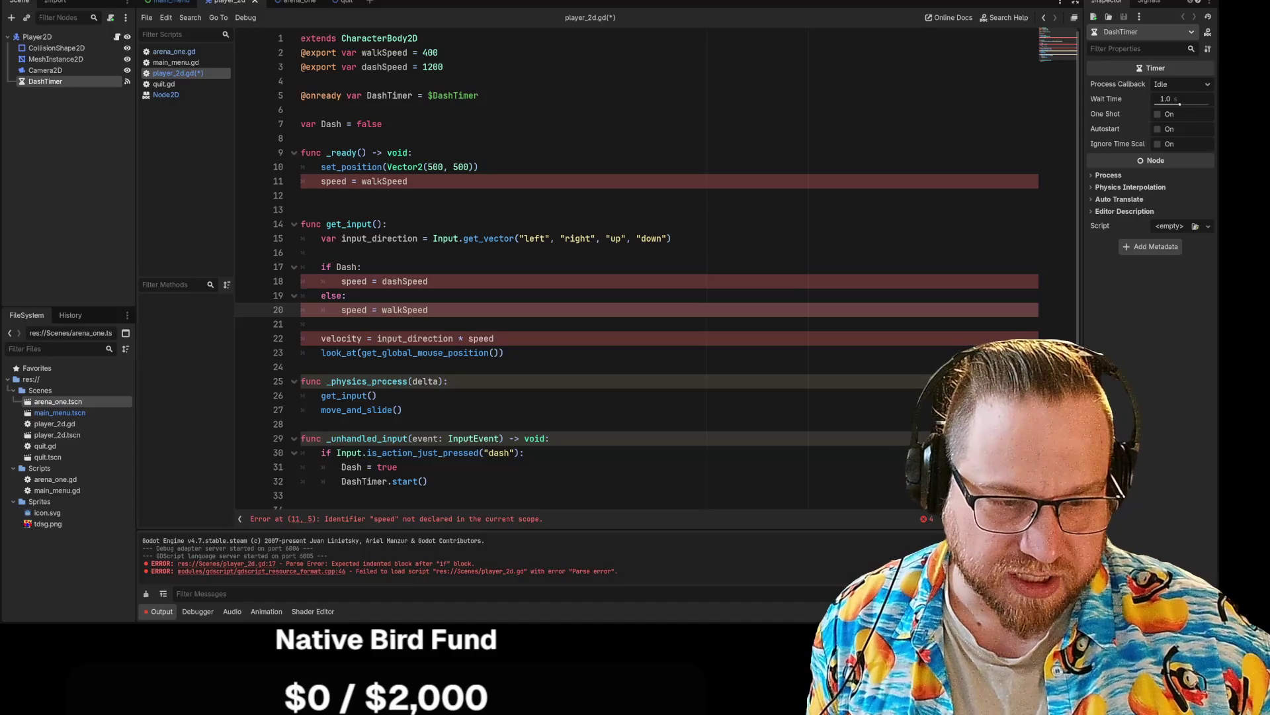
pyautogui.click(408, 182)
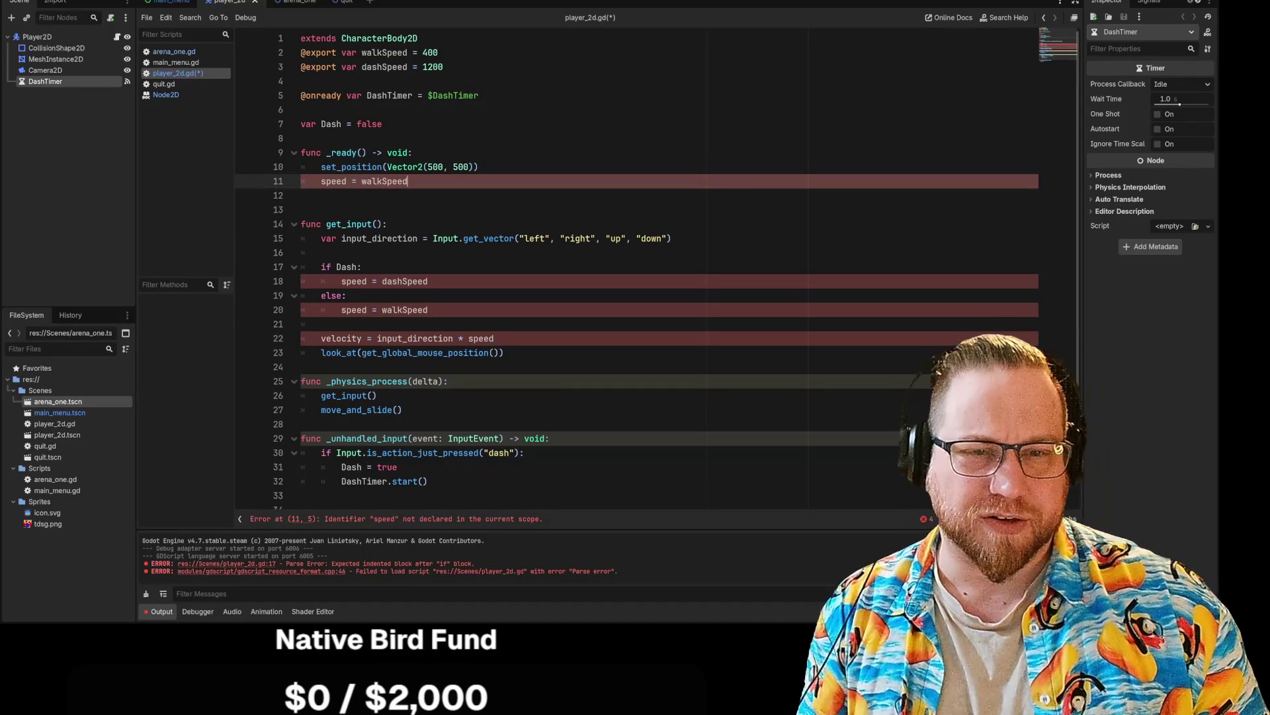
# Step: Make line 11 'var speed = walkSpeed' and copy it into get_input above 'if Dash:'
pyautogui.press('Home')
pyautogui.write('var')
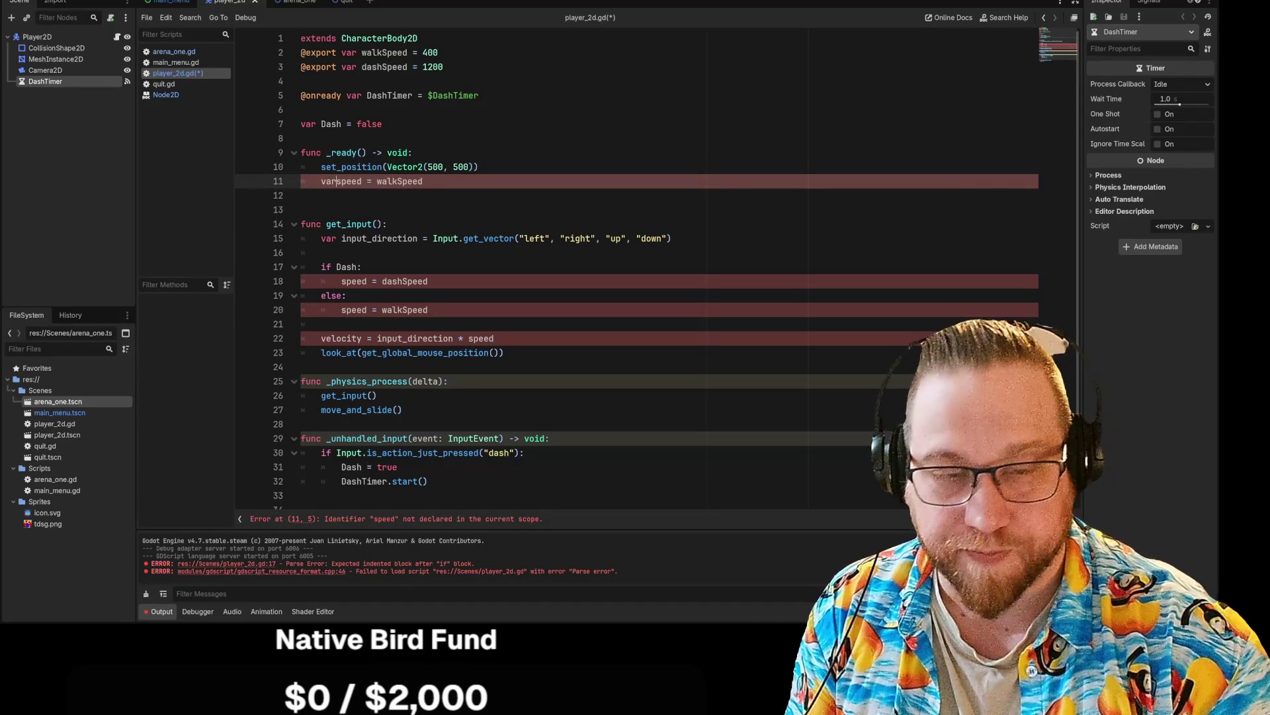
pyautogui.click(362, 267)
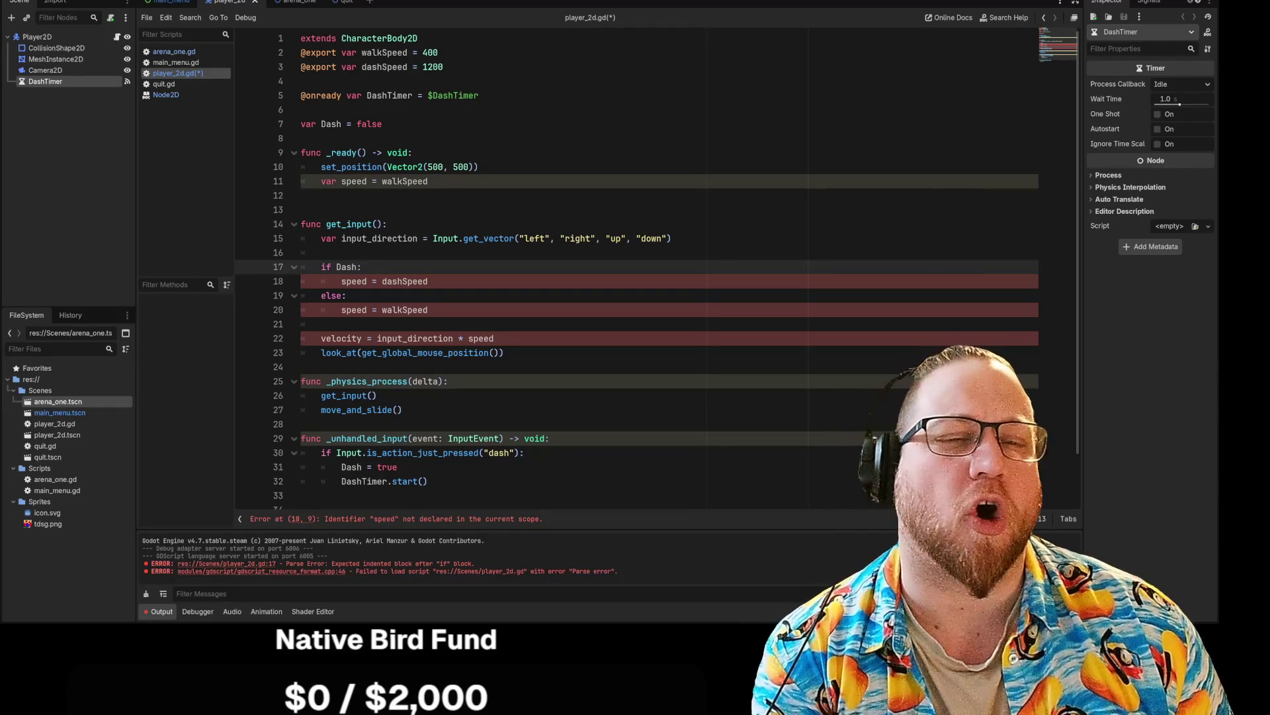
pyautogui.moveTo(428, 181); pyautogui.dragTo(321, 181)
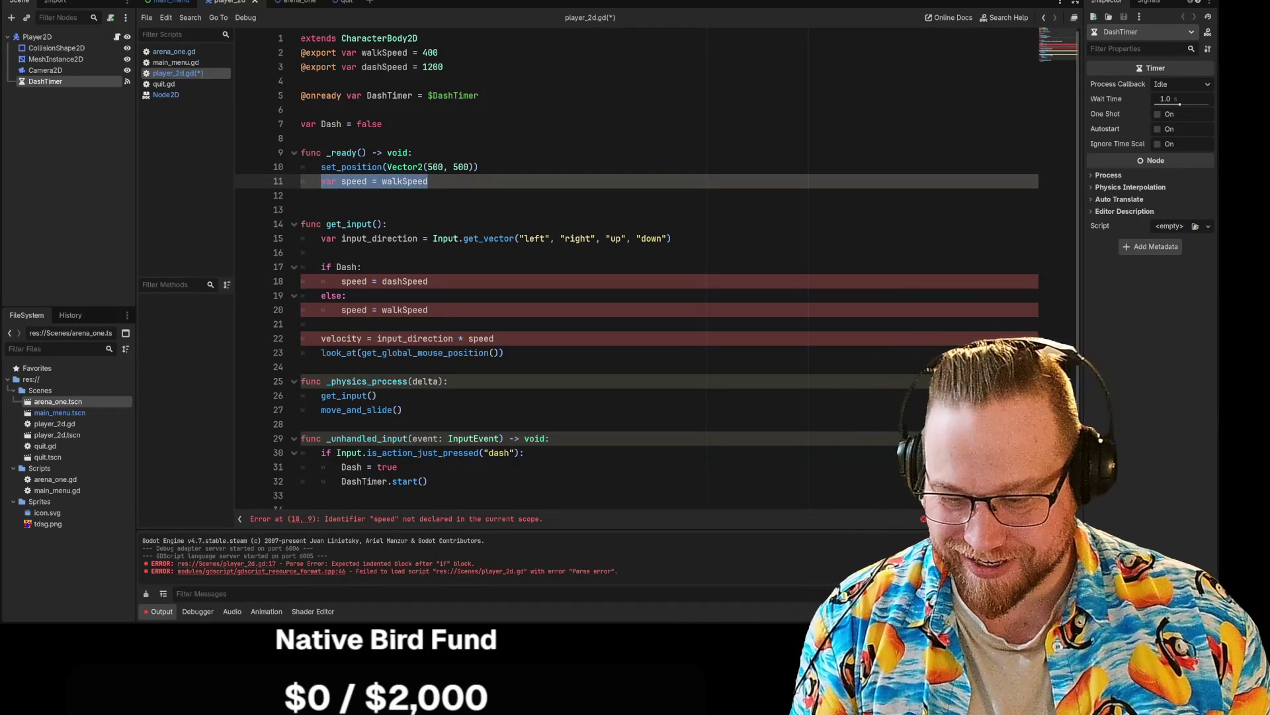
pyautogui.hotkey('ctrl', 'c')
pyautogui.click(397, 252)
pyautogui.hotkey('ctrl', 'v')
pyautogui.press('Return')
# Step: Delete the original speed declaration and its empty line from _ready
pyautogui.moveTo(428, 181); pyautogui.dragTo(321, 182)
pyautogui.press('BackSpace')
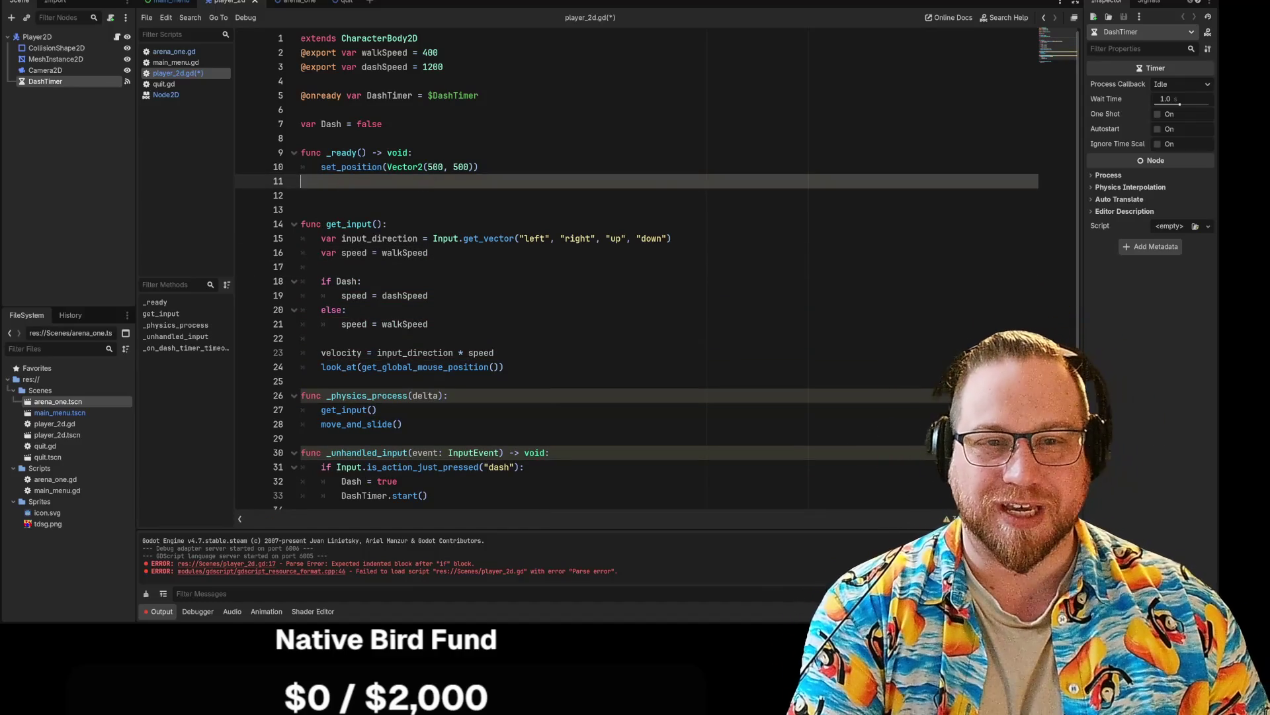
pyautogui.press('BackSpace')
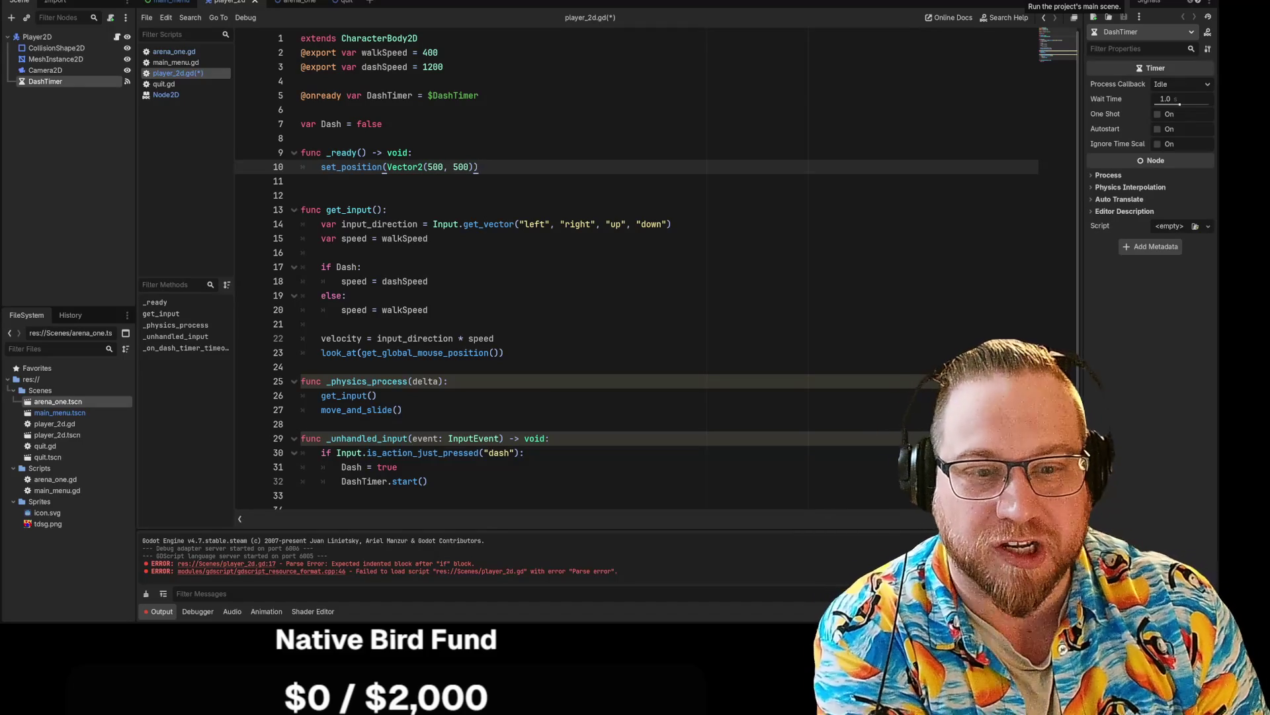
# Step: Run the project, choose Play, and steer the player circle around with WASD
pyautogui.click(1060, 2)
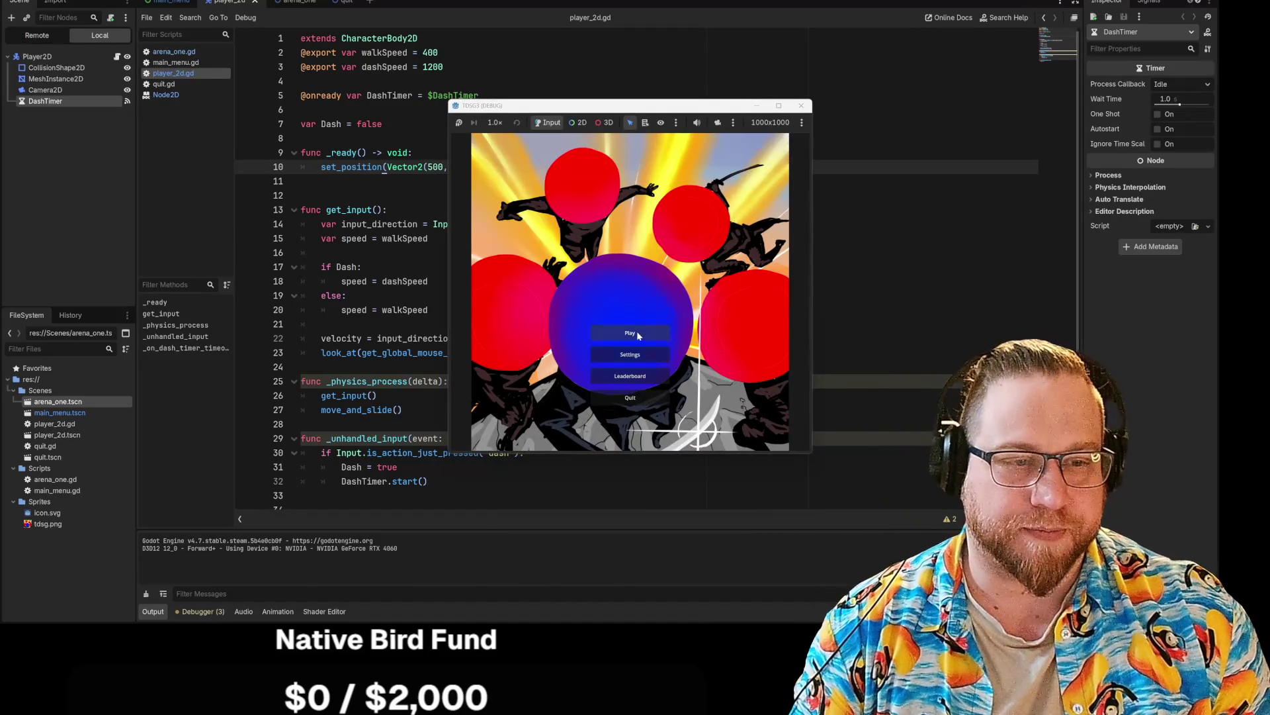
pyautogui.click(638, 336)
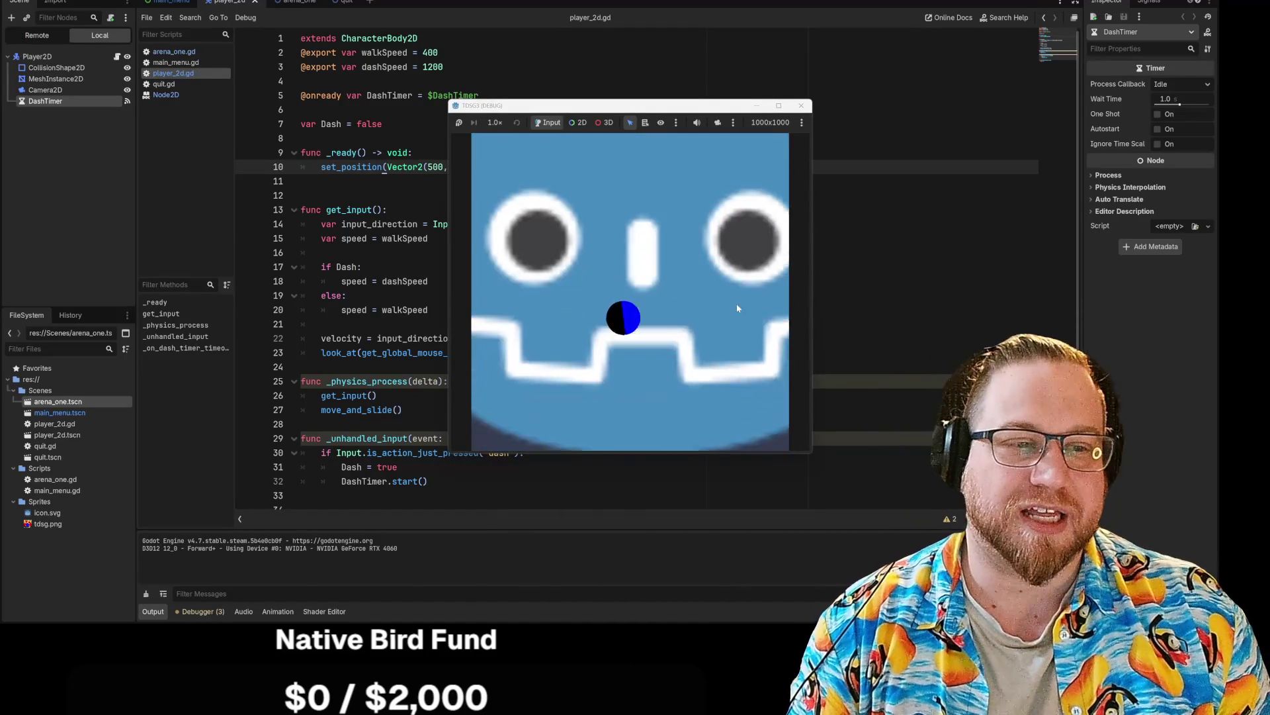
pyautogui.press('a')
pyautogui.press('d')
pyautogui.press('s')
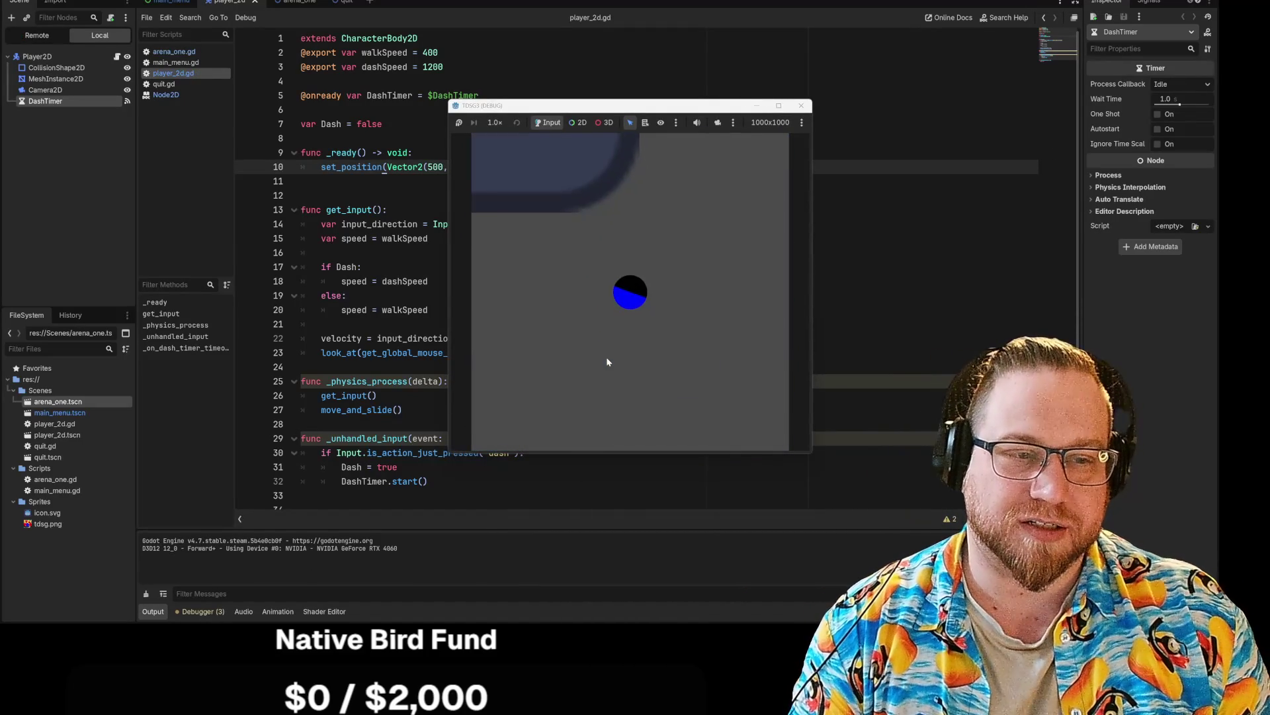
pyautogui.press('a')
pyautogui.press('w')
pyautogui.press('d')
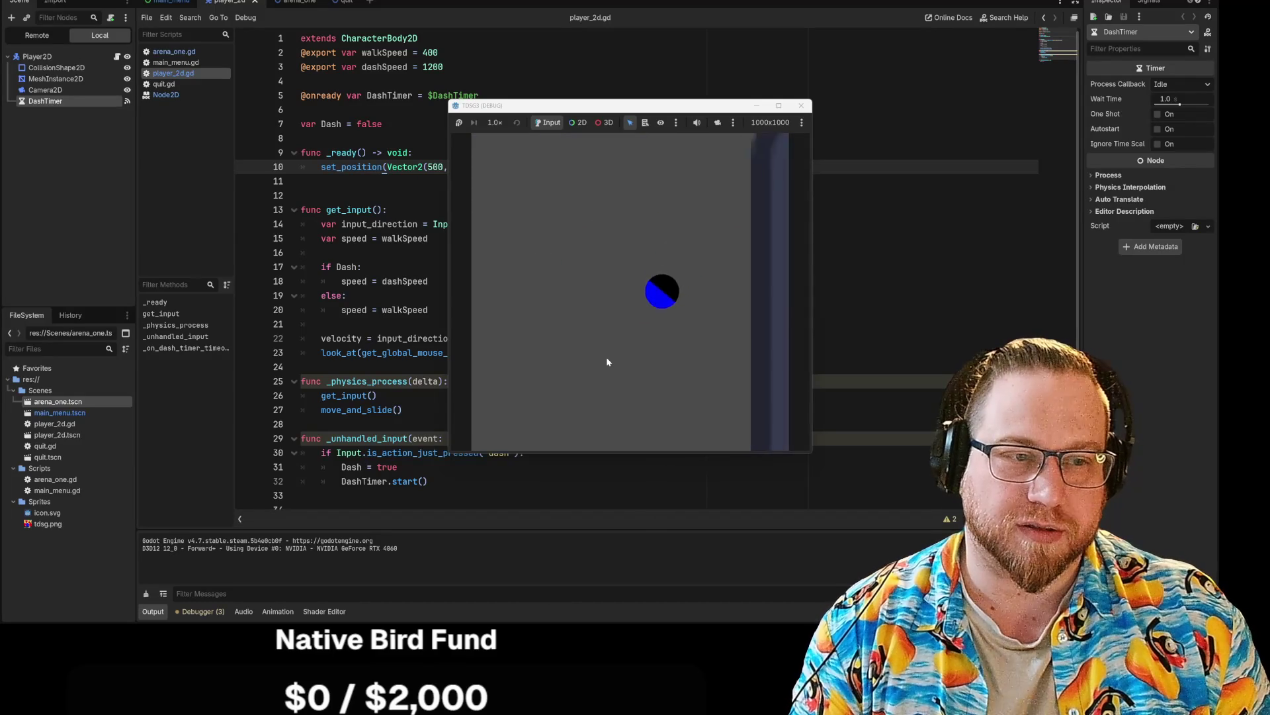
pyautogui.press('d')
# Step: Keep moving the player on and off the Godot icon, then stop the game
pyautogui.press('a')
pyautogui.press('d')
pyautogui.press('a')
pyautogui.press('d')
pyautogui.press('a')
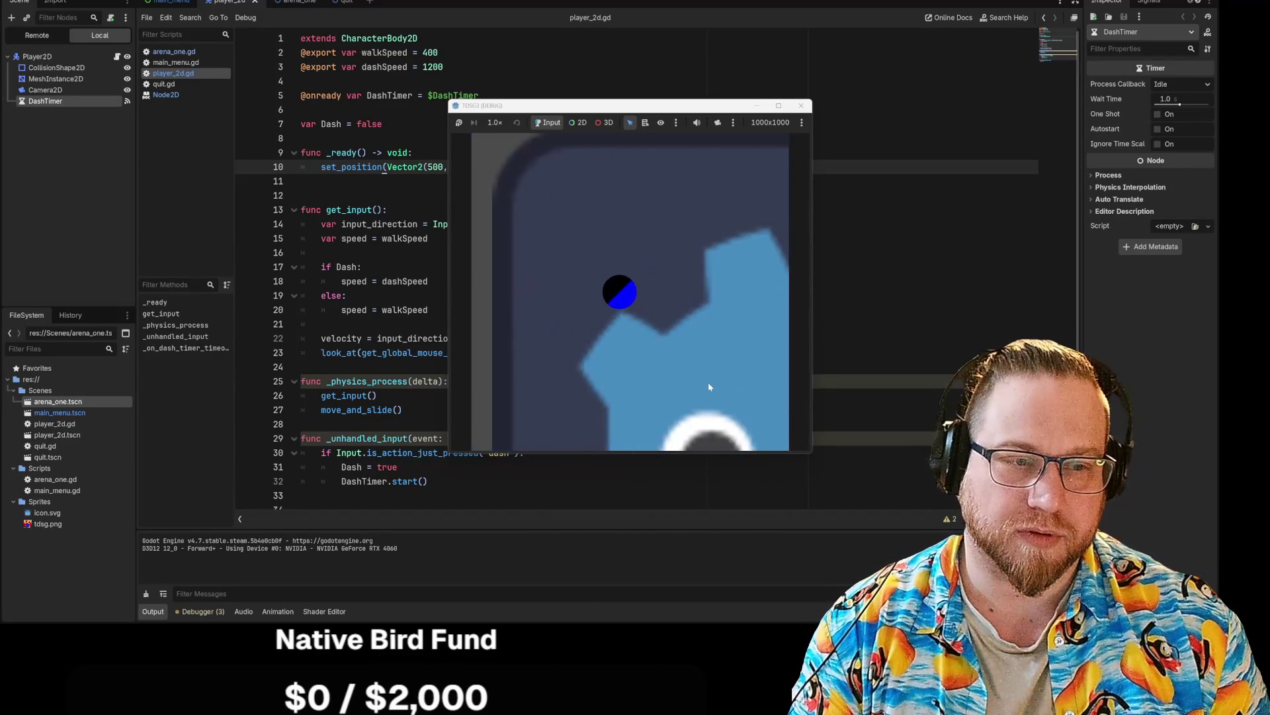
pyautogui.press('s')
pyautogui.press('d')
pyautogui.press('a')
pyautogui.press('w')
pyautogui.press('s')
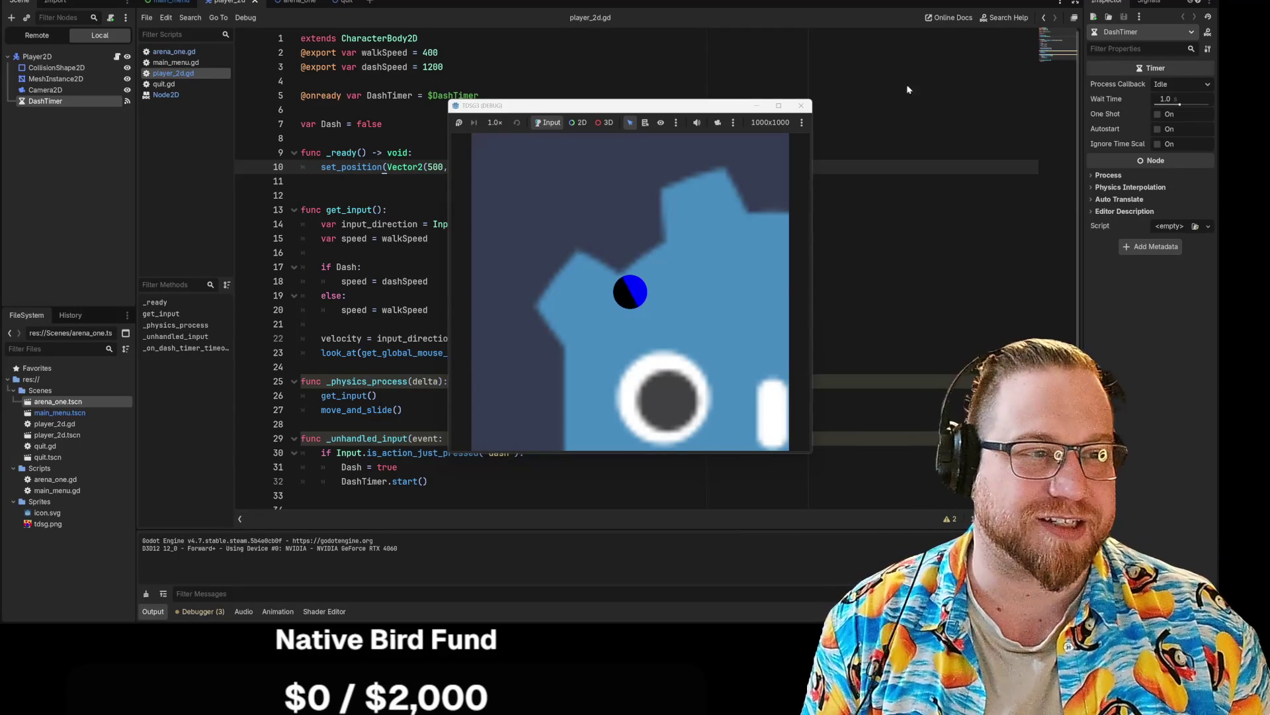
pyautogui.click(801, 105)
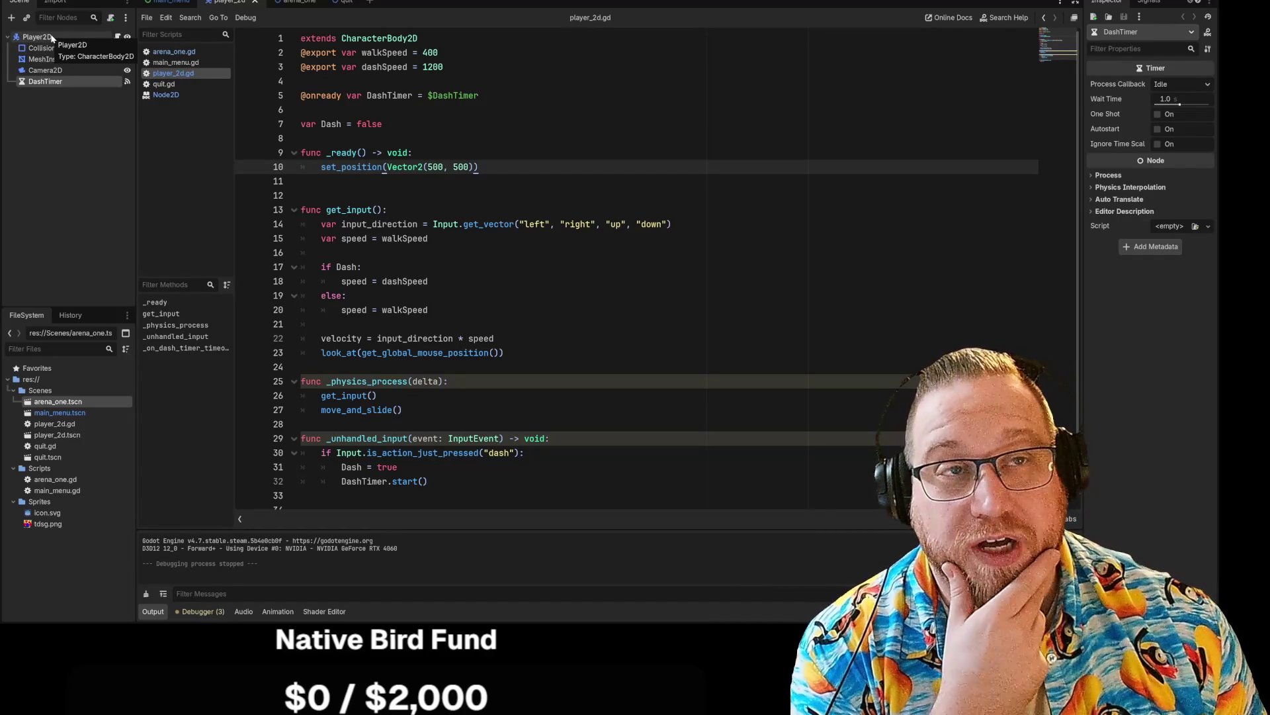
pyautogui.click(167, 3)
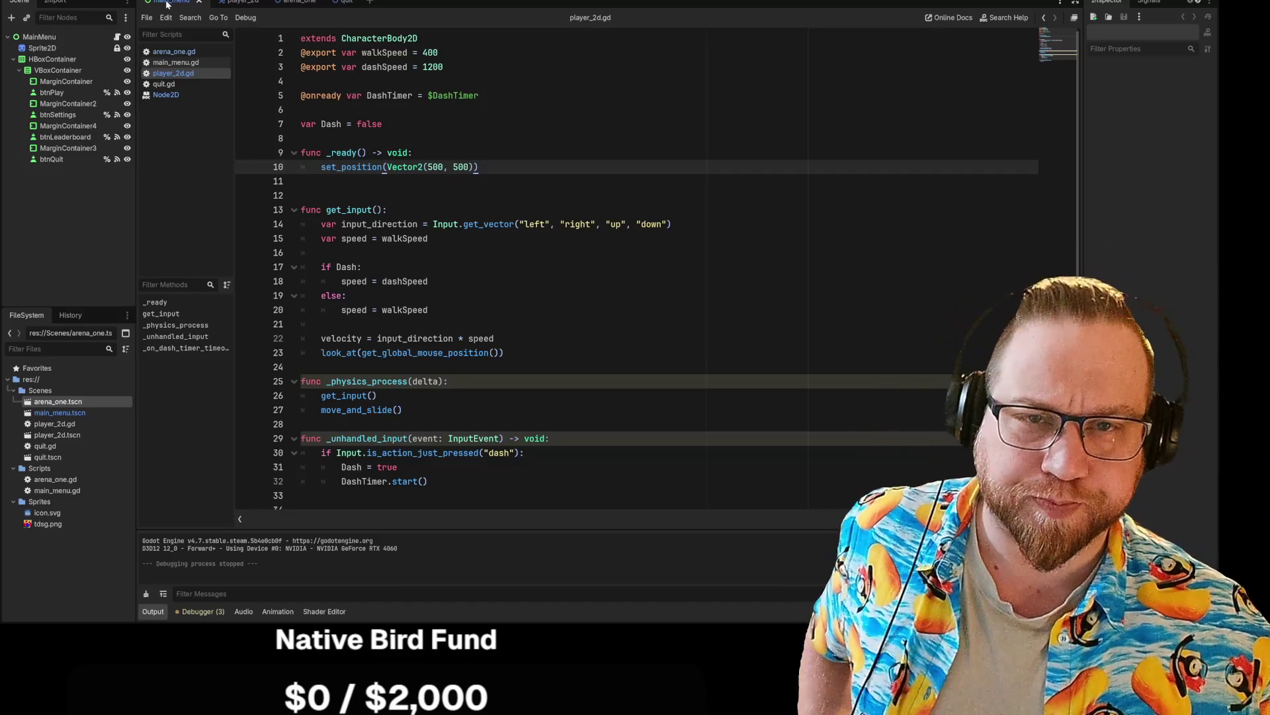
pyautogui.hotkey('ctrl', 'Tab')
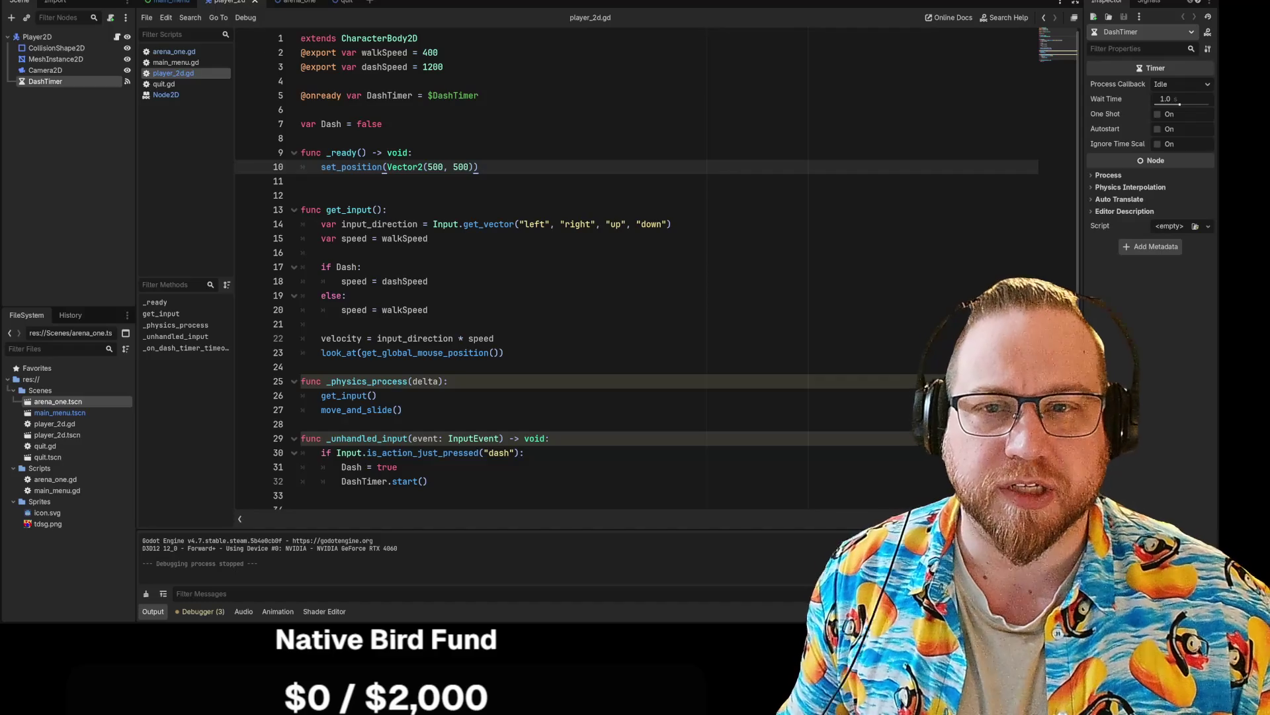
pyautogui.hotkey('ctrl', 'Tab')
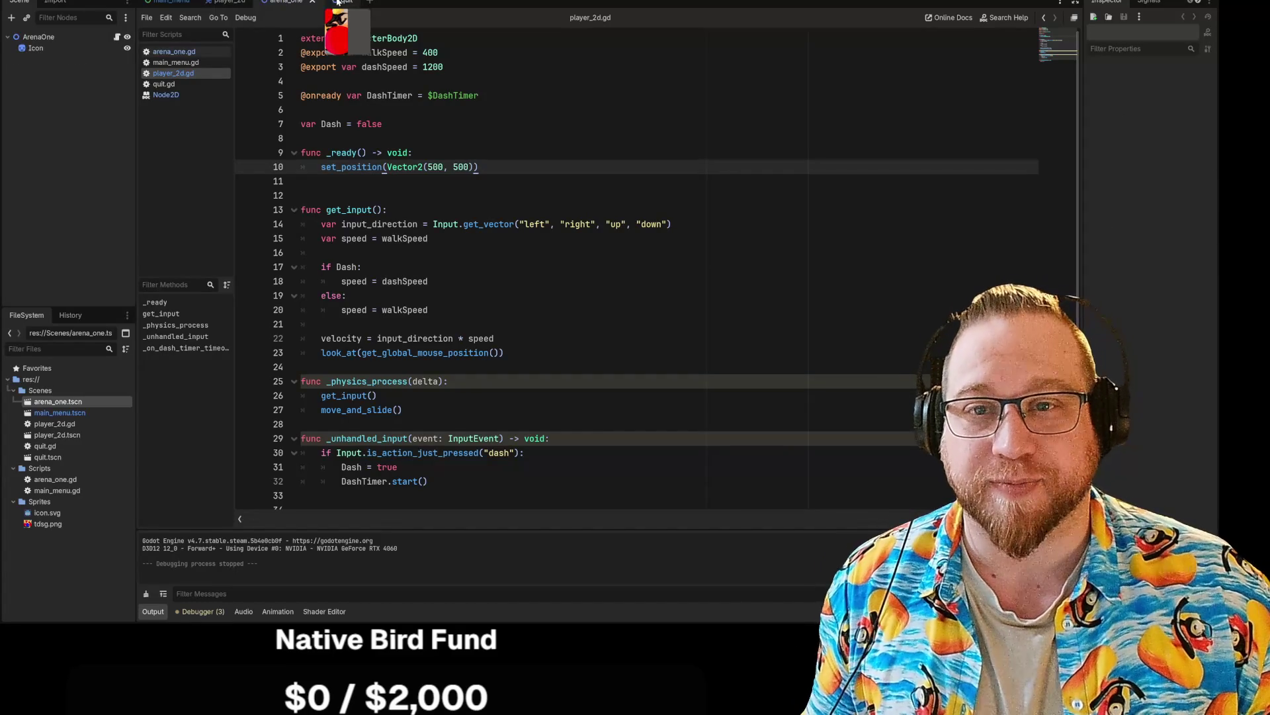
pyautogui.click(225, 6)
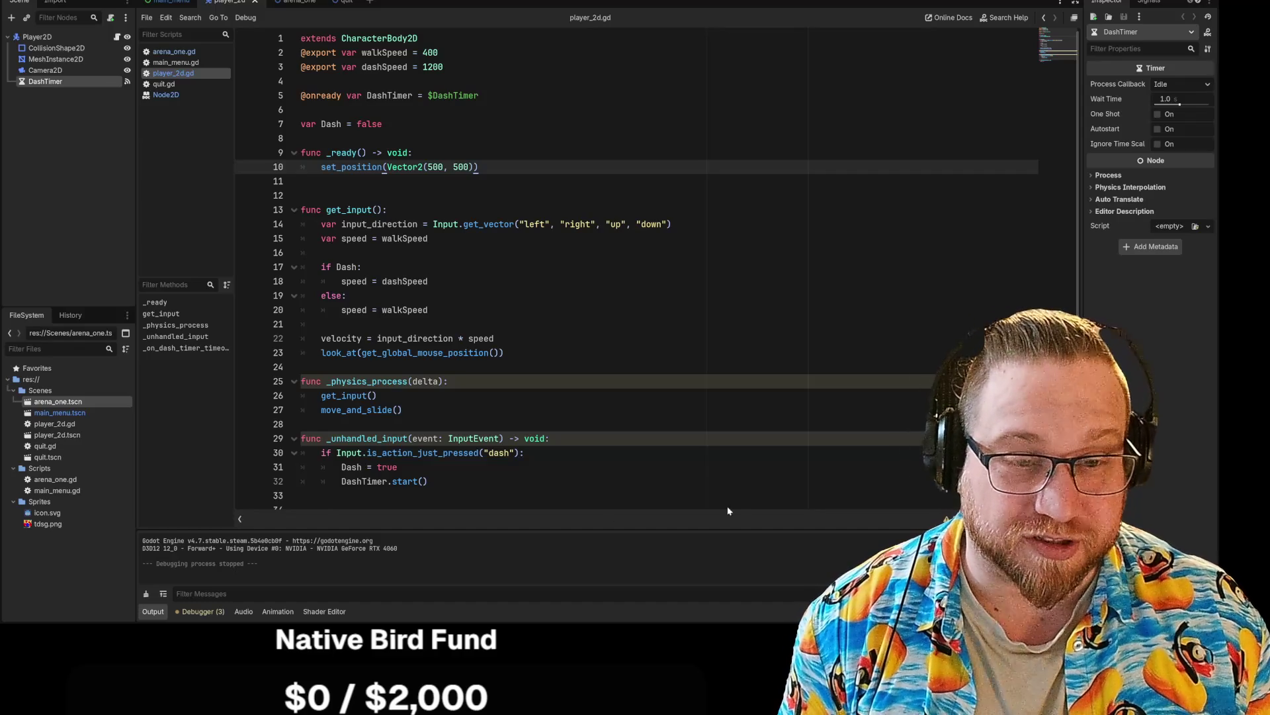
# Step: Scroll the script, then switch over to the Timer class documentation in the browser
pyautogui.scroll(-2, 596, 265)
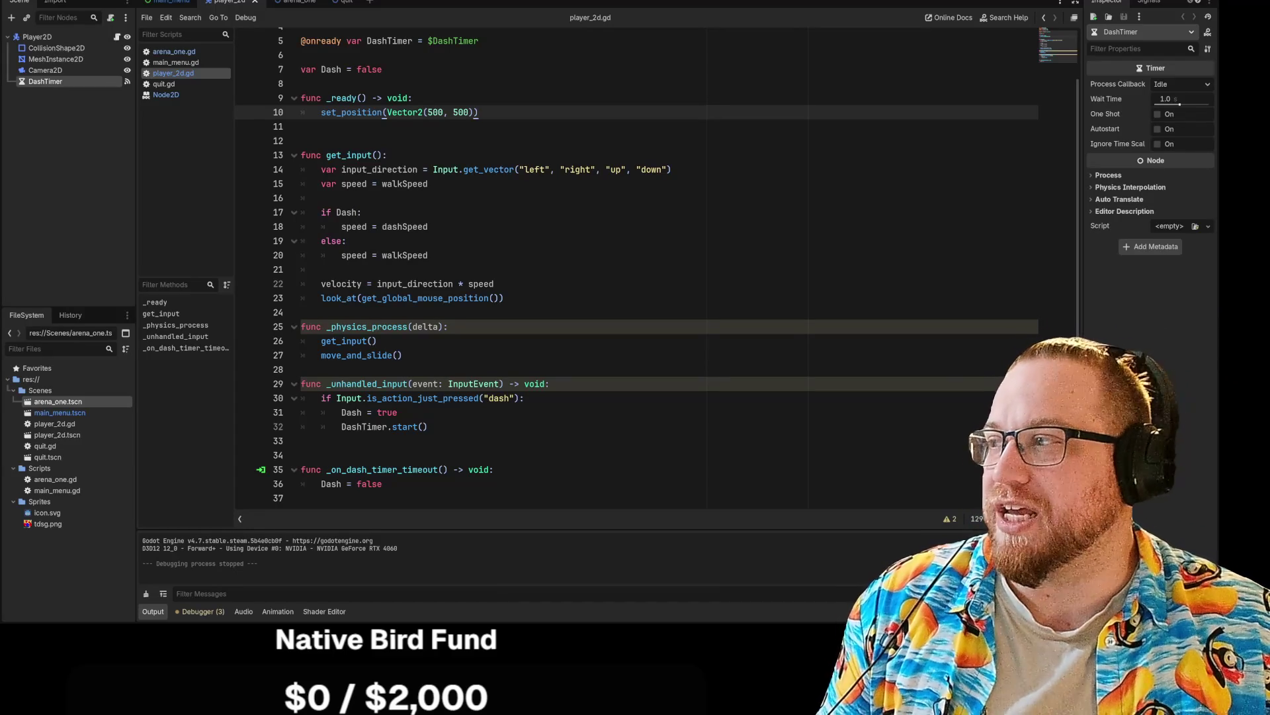
pyautogui.hotkey('alt', 'Tab')
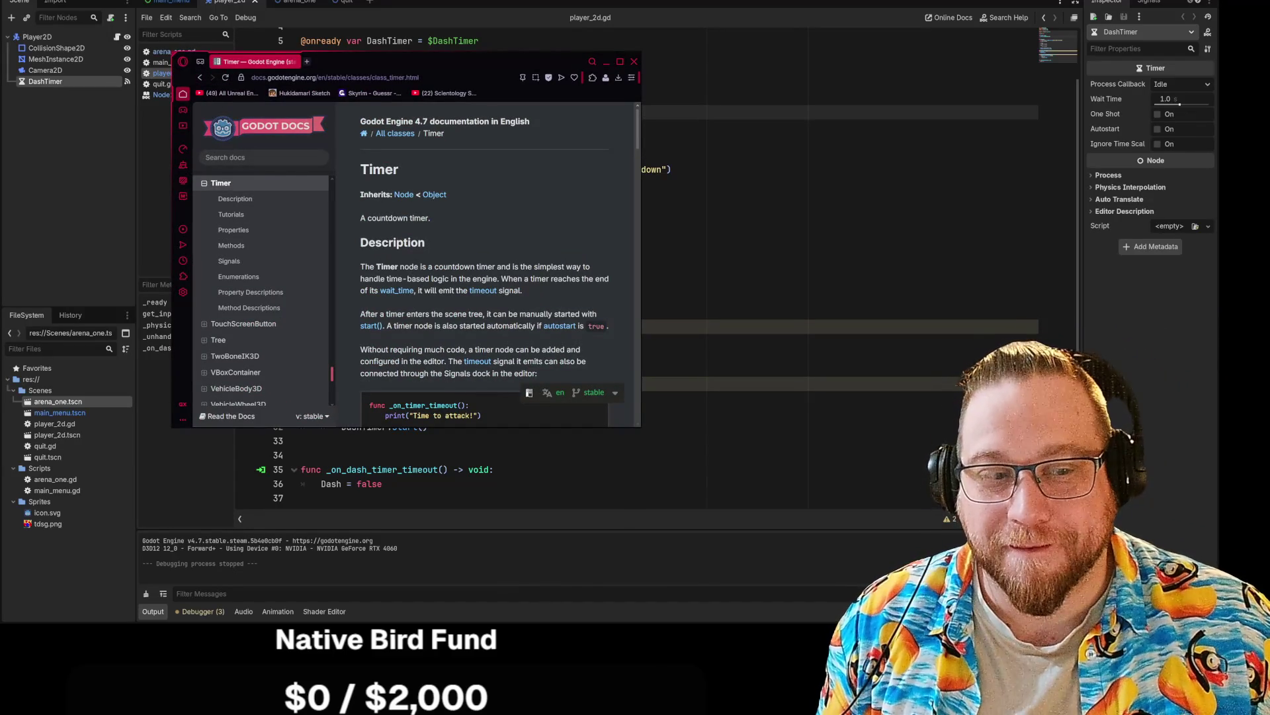
# Step: Enlarge the Timer documentation window to read it, then close it
pyautogui.moveTo(640, 426); pyautogui.dragTo(901, 588)
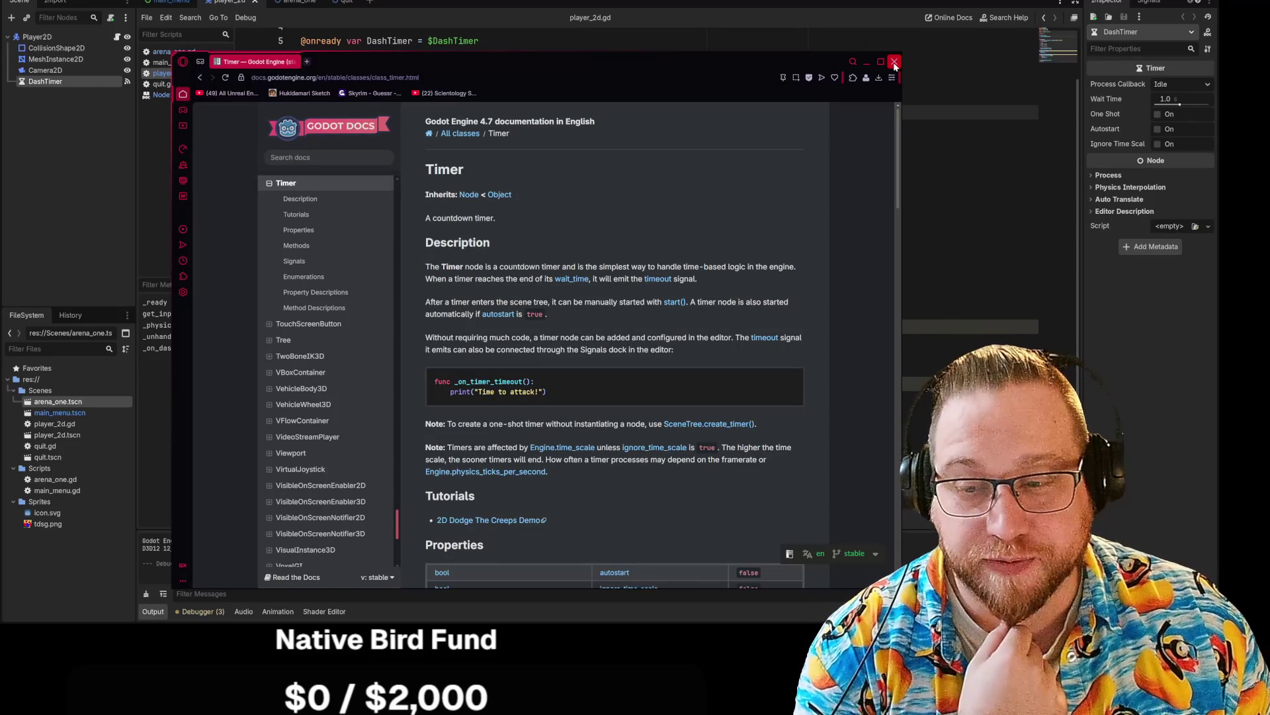
pyautogui.click(894, 62)
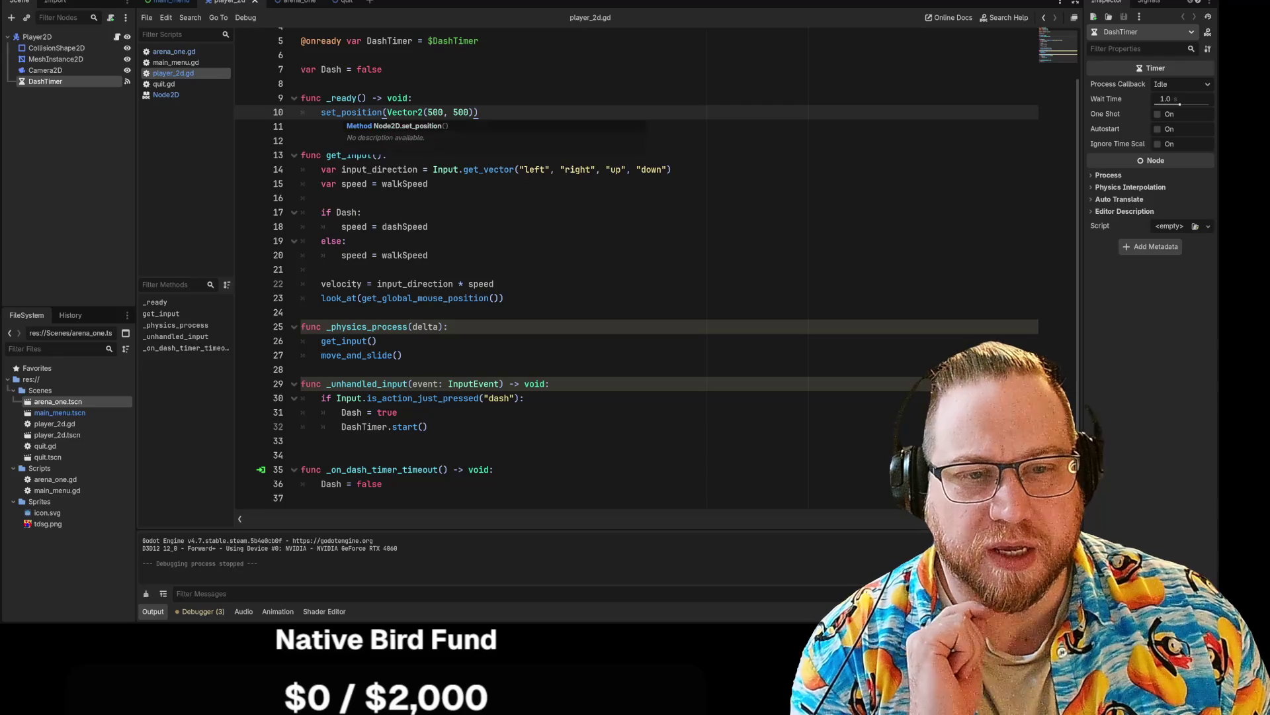
pyautogui.click(362, 212)
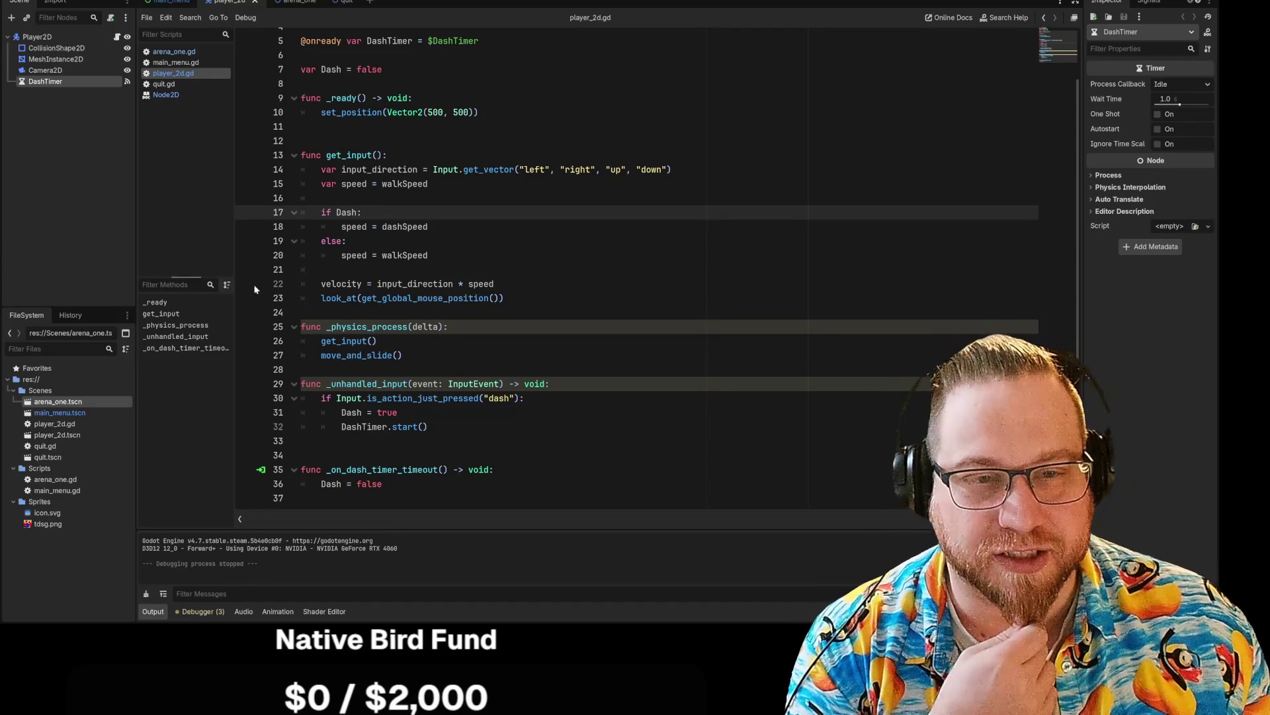
pyautogui.click(322, 198)
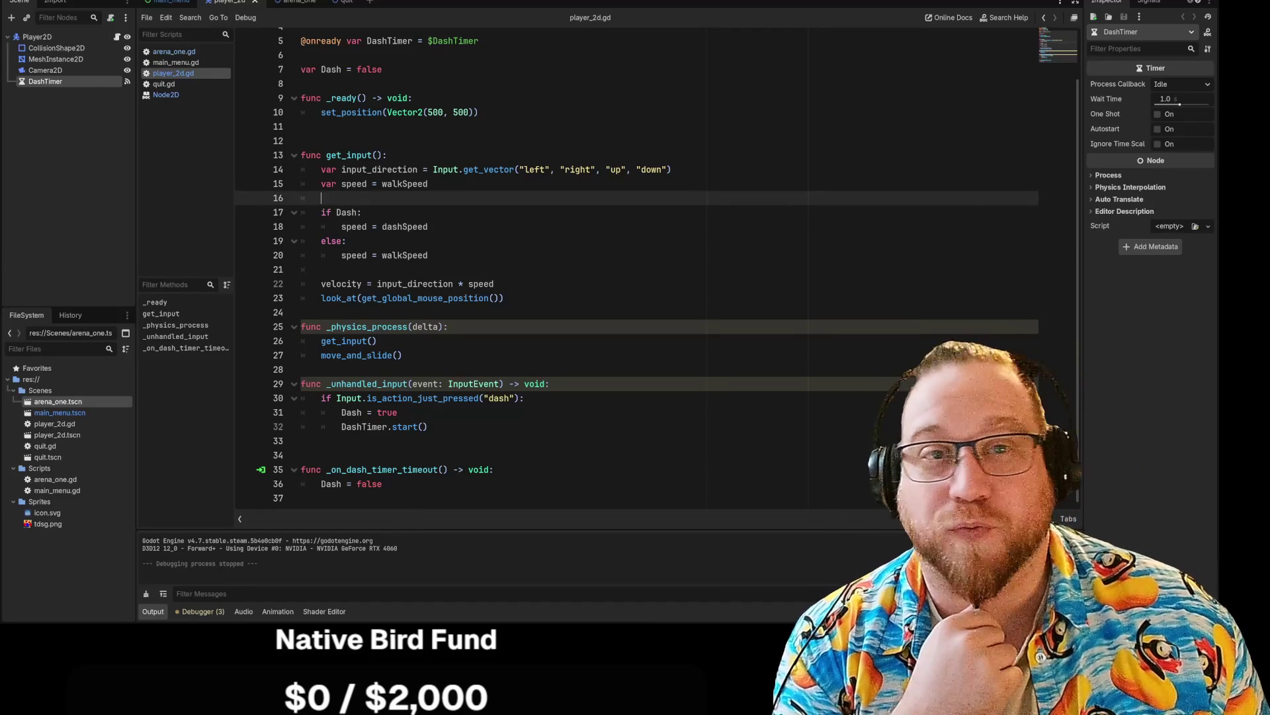
pyautogui.press('Down')
pyautogui.press('Up')
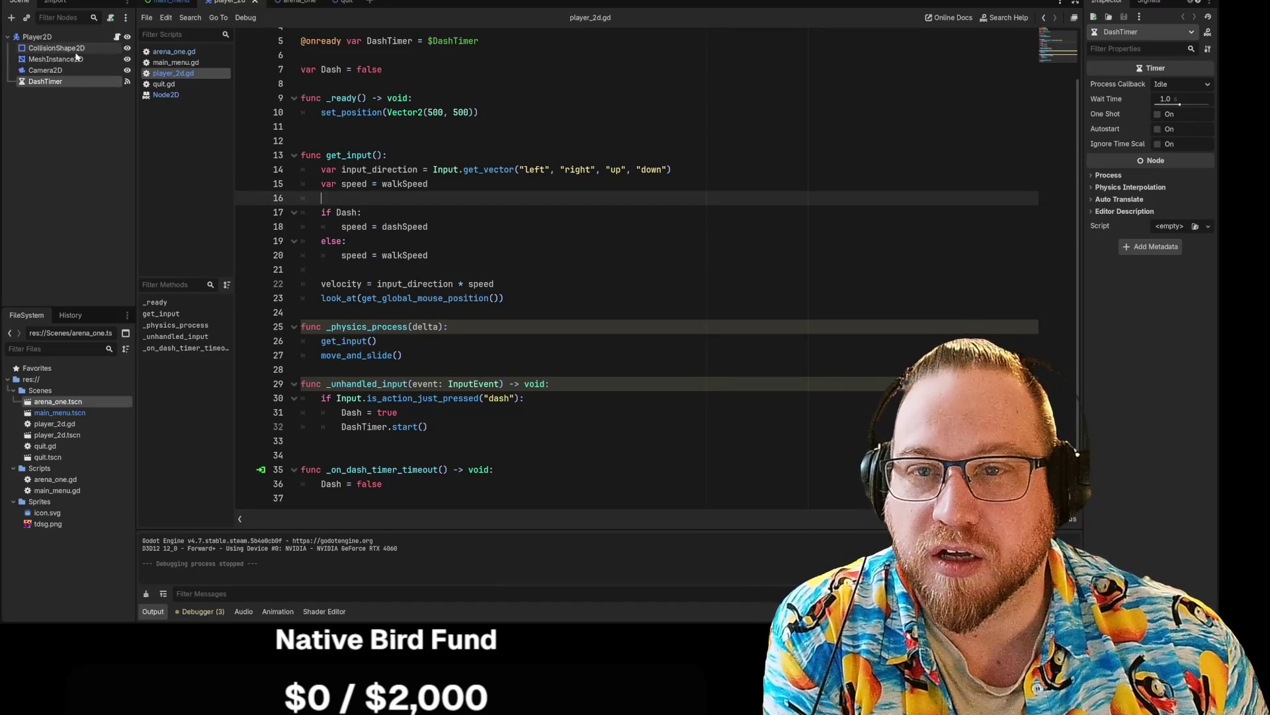
# Step: Select Player2D to show Walk Speed 400 and Dash Speed 1200, then insert blank lines after _ready
pyautogui.click(39, 37)
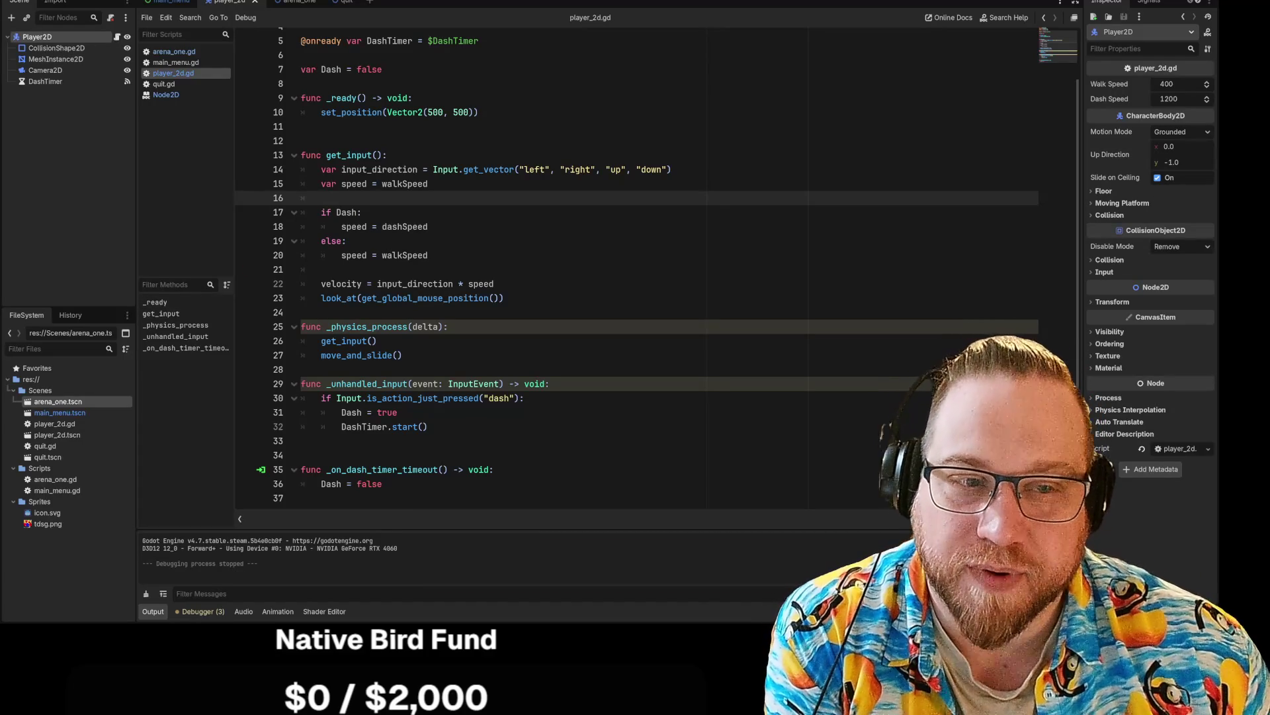
pyautogui.click(461, 170)
pyautogui.click(428, 183)
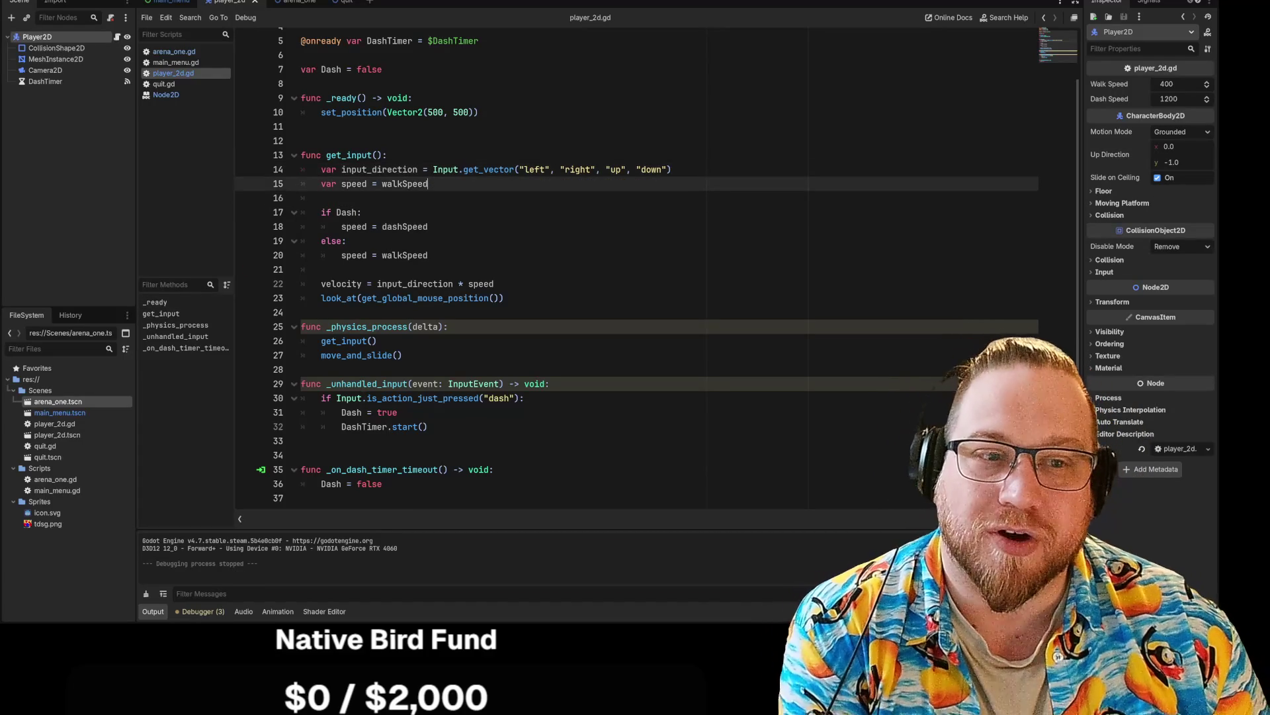
pyautogui.click(301, 127)
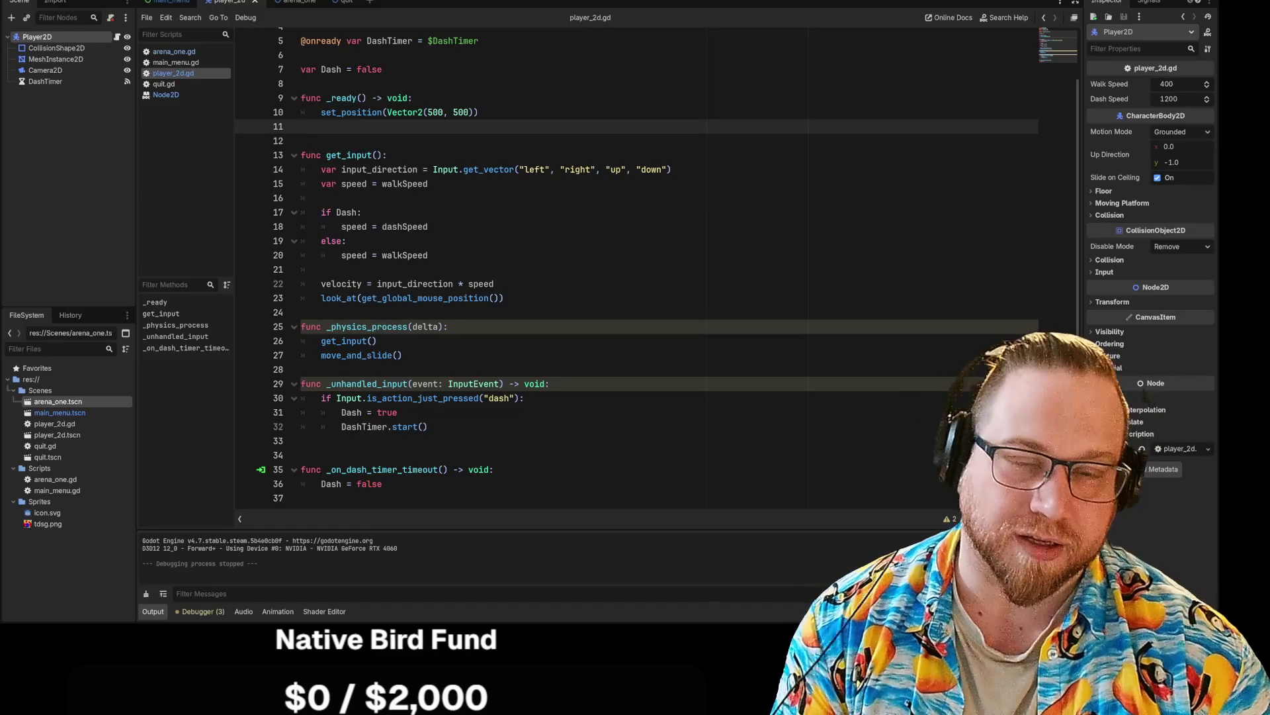
pyautogui.press('Return')
pyautogui.press('Return')
pyautogui.press('Up')
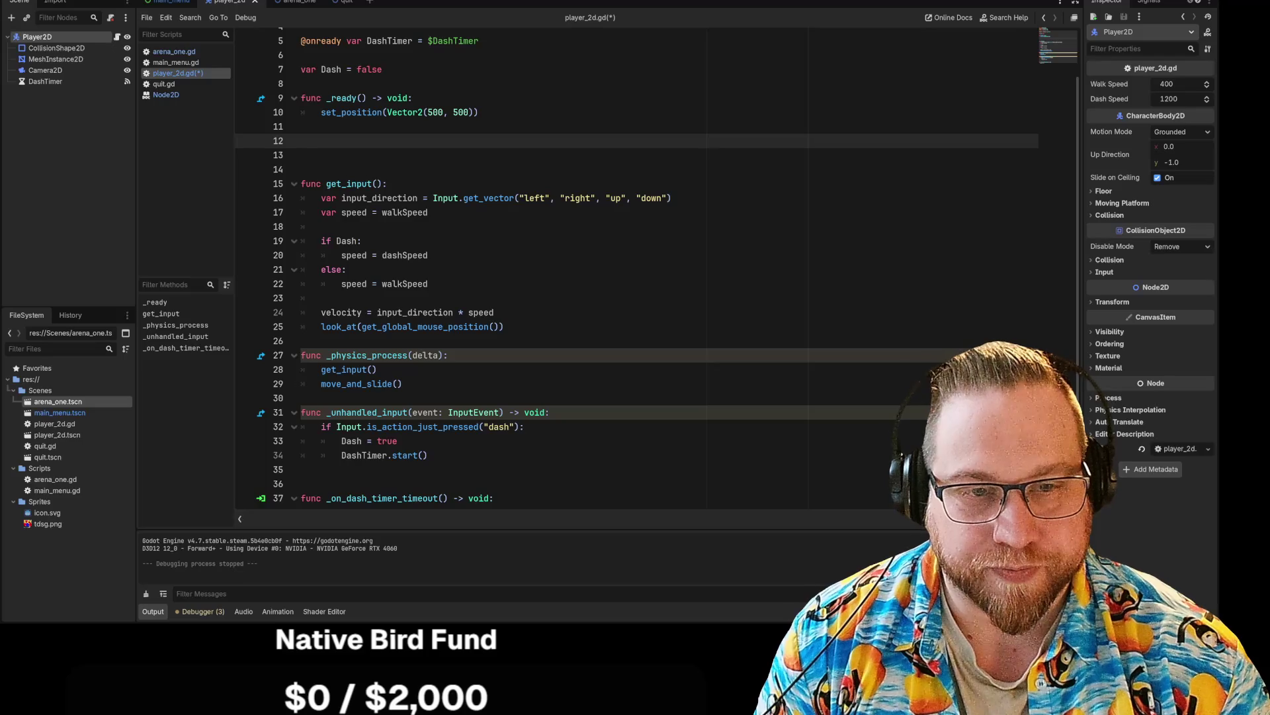
# Step: Write obj_player.dash_start() on line 12, replacing an initial obj_player.speed
pyautogui.write('obj_')
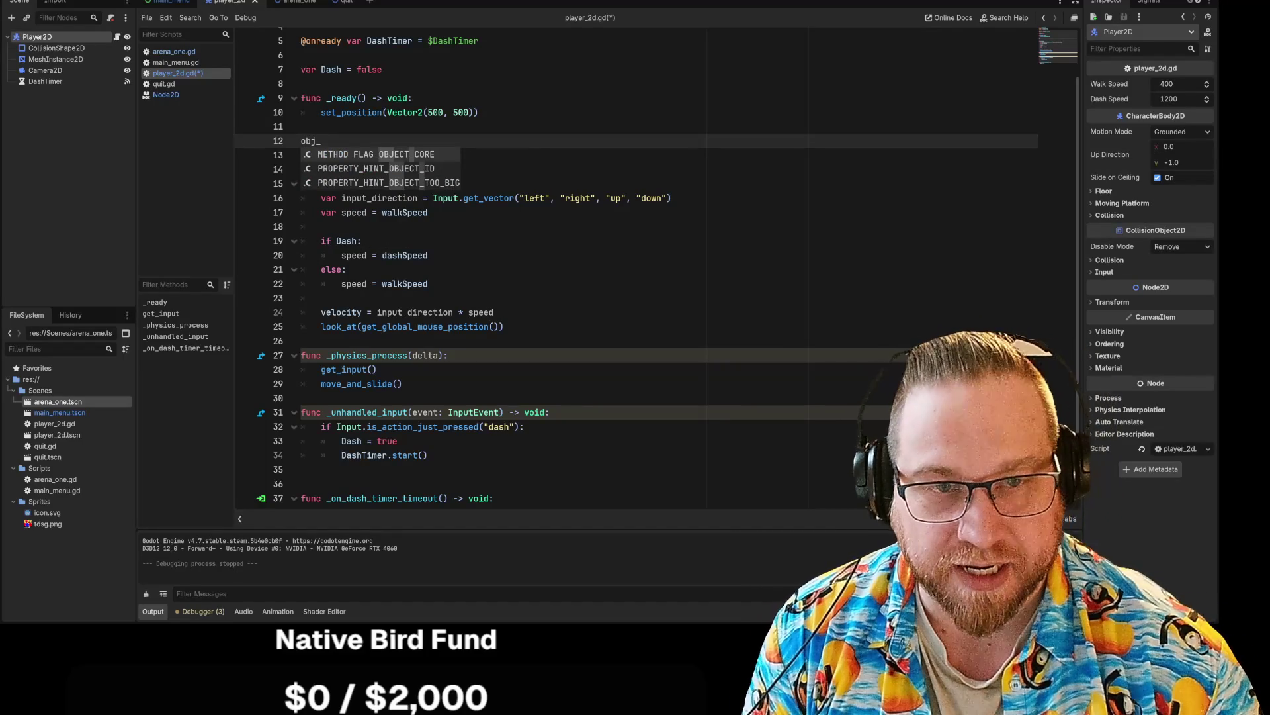
pyautogui.write('player.')
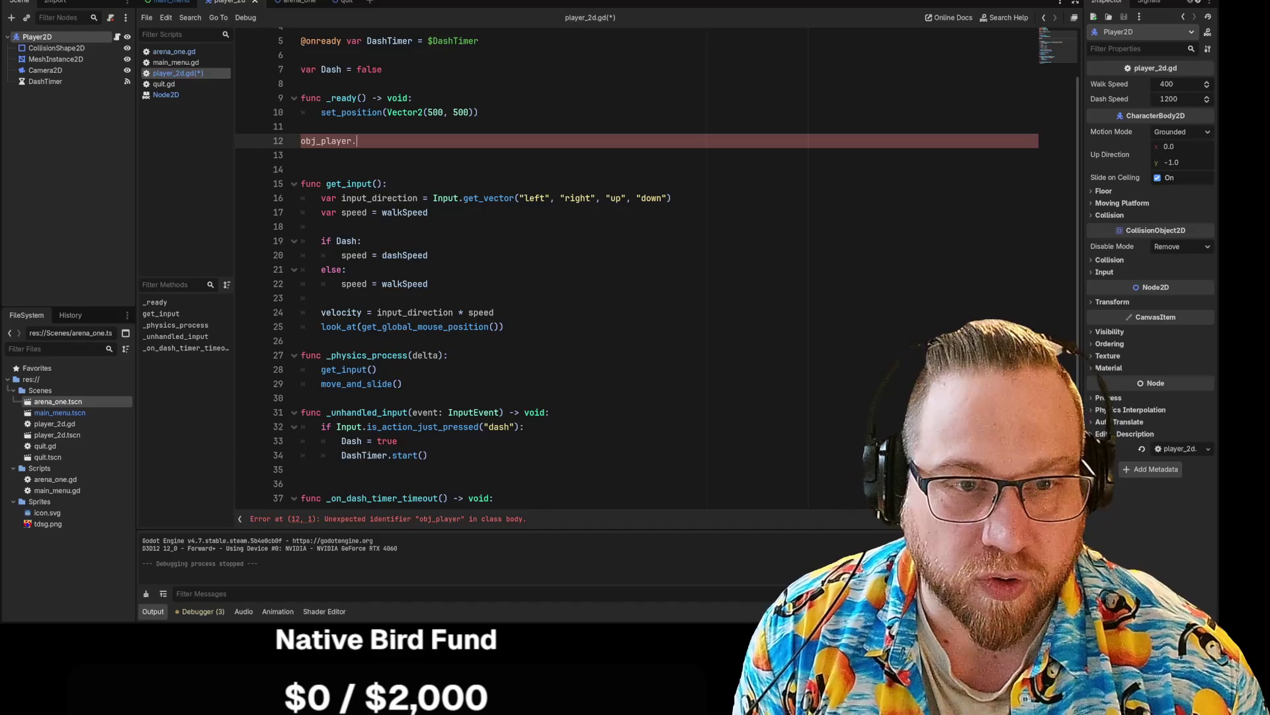
pyautogui.write('speed')
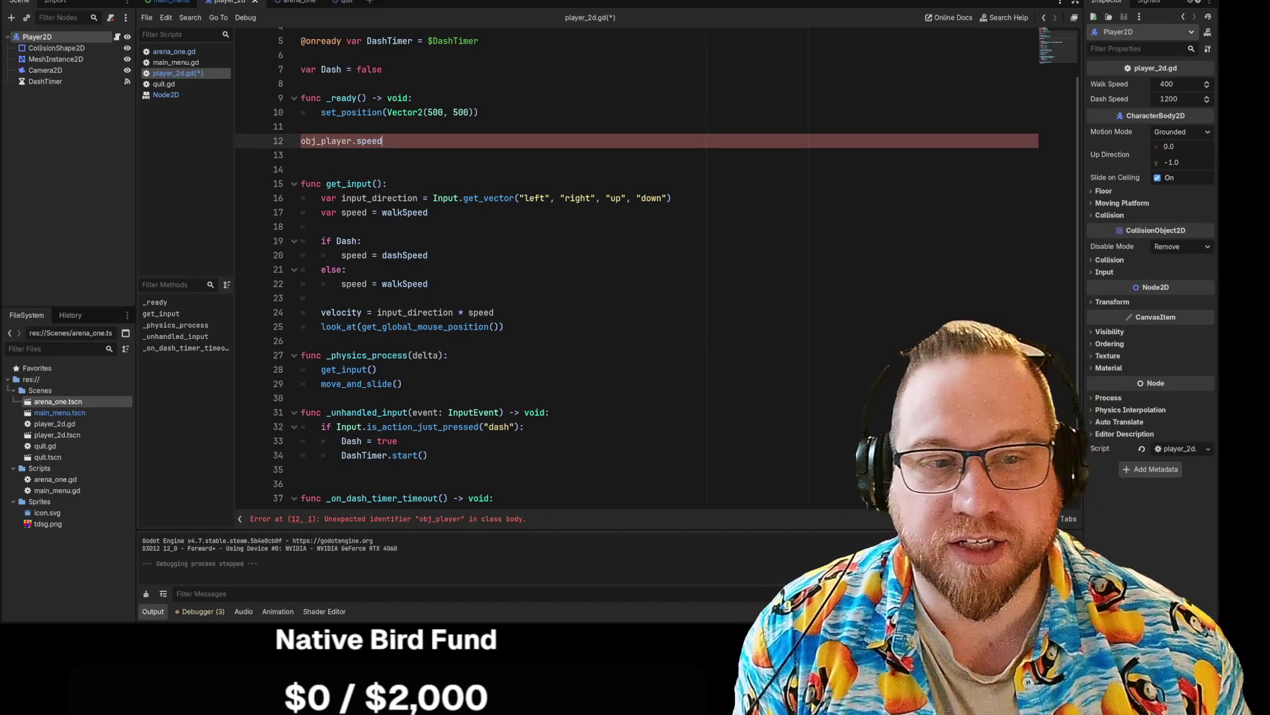
pyautogui.moveTo(434, 198); pyautogui.dragTo(517, 198)
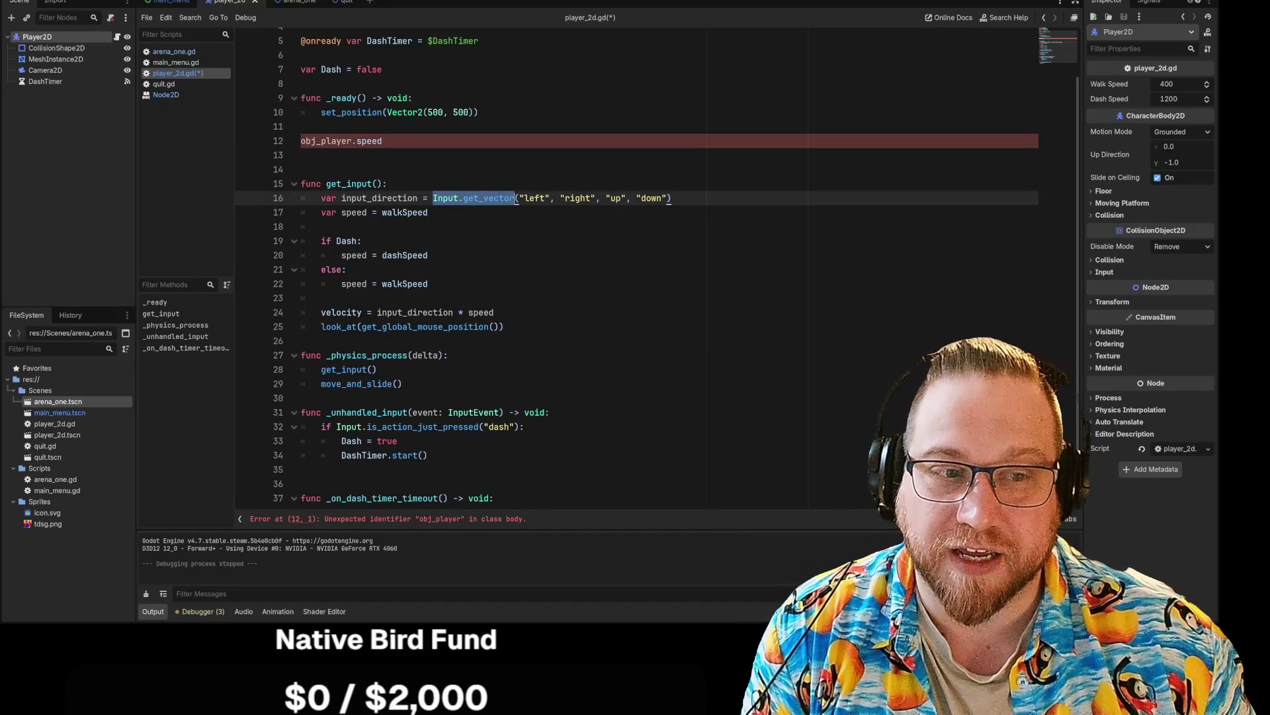
pyautogui.click(383, 141)
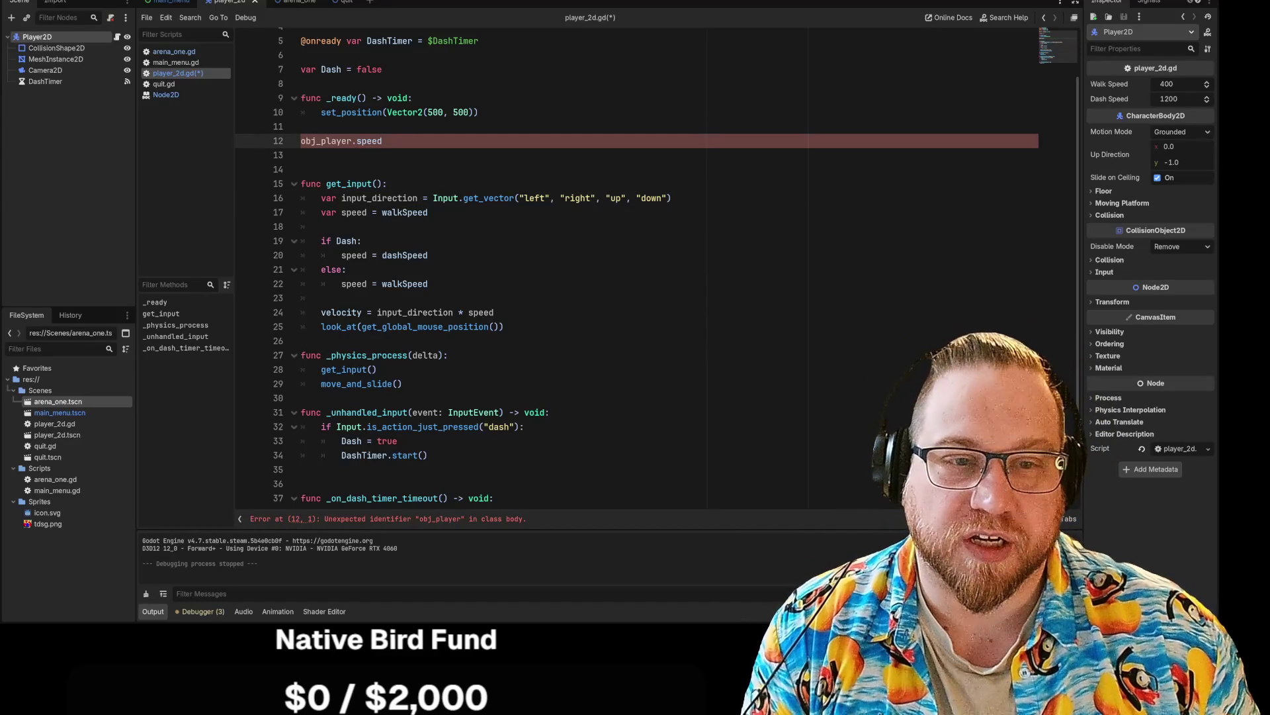
pyautogui.doubleClick(369, 140)
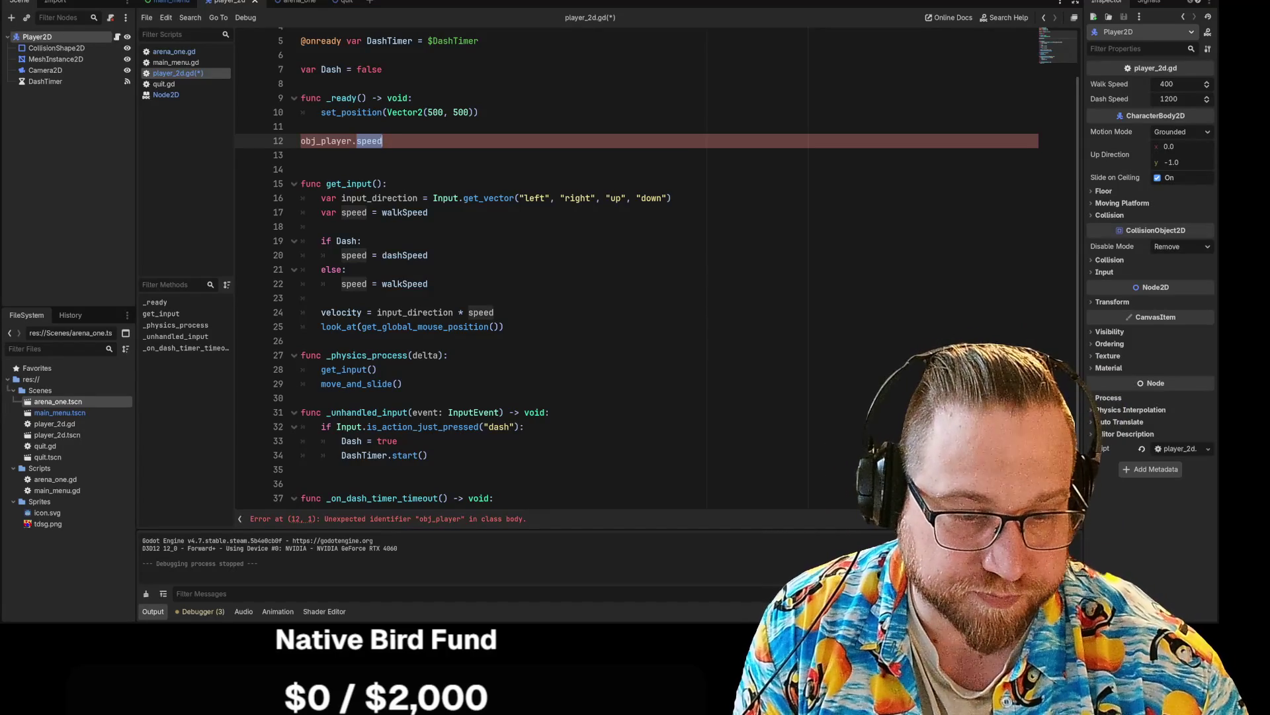
pyautogui.write('dash')
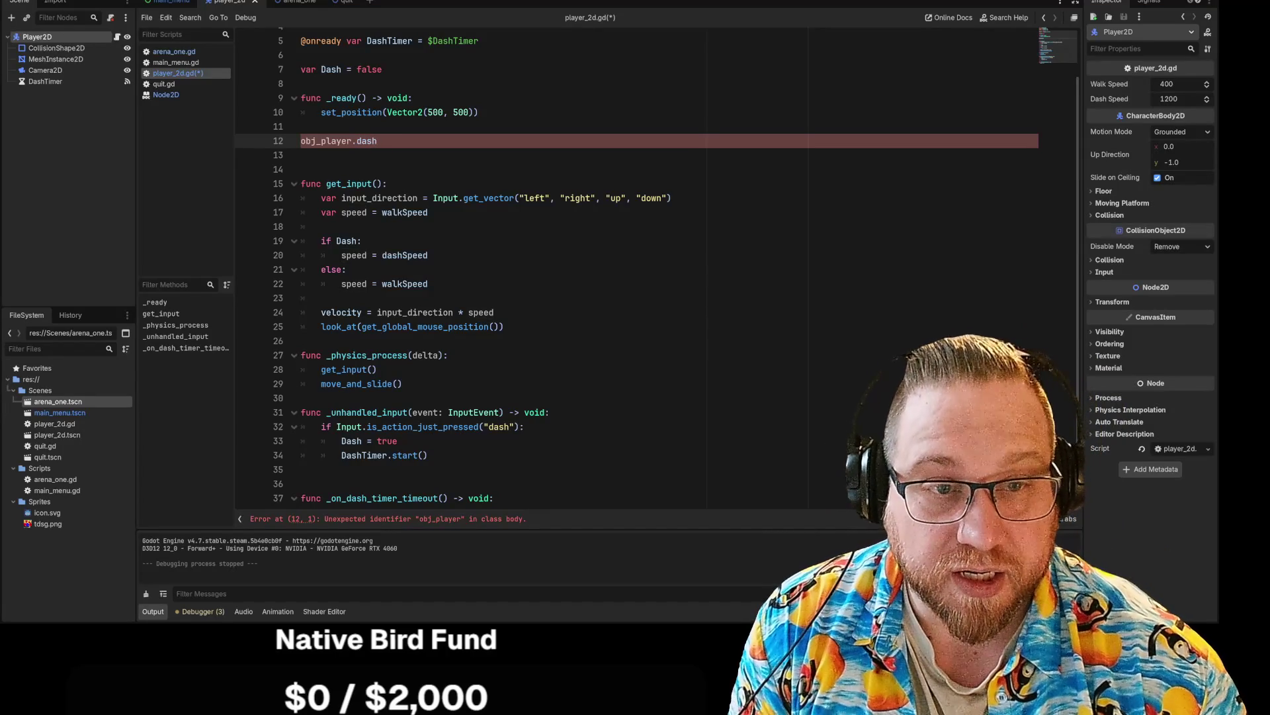
pyautogui.write('_st')
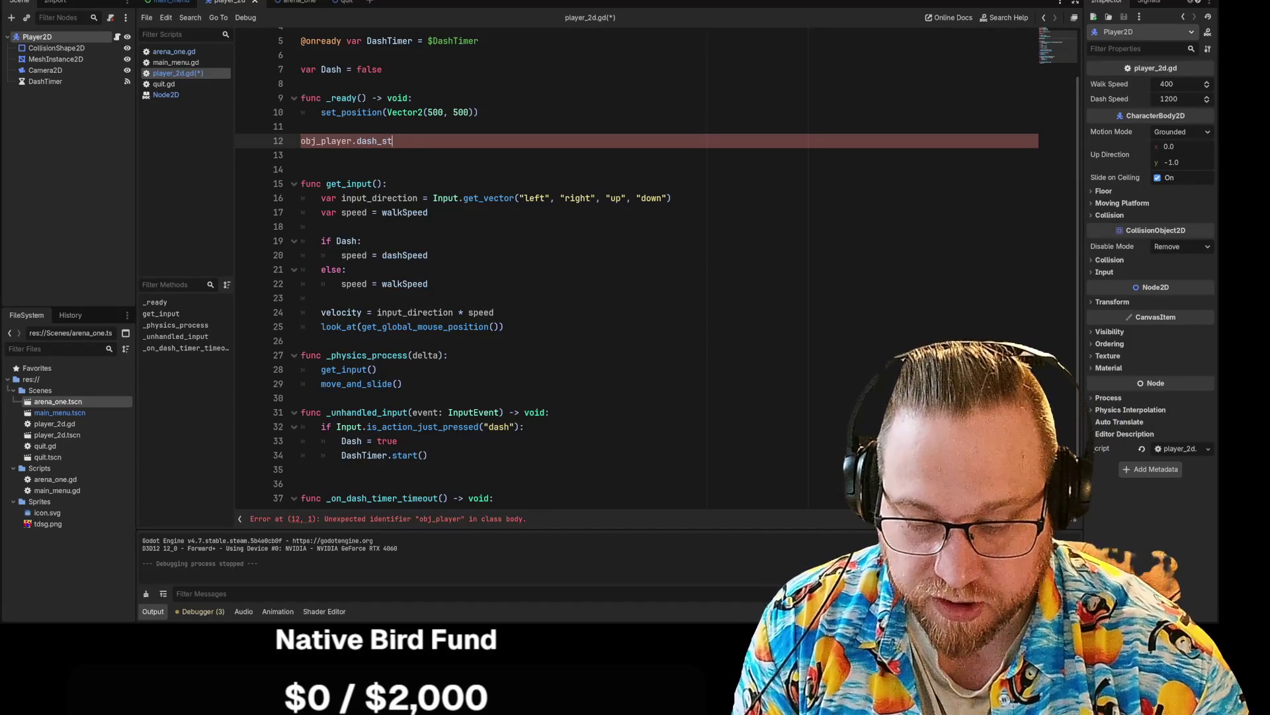
pyautogui.write('art()')
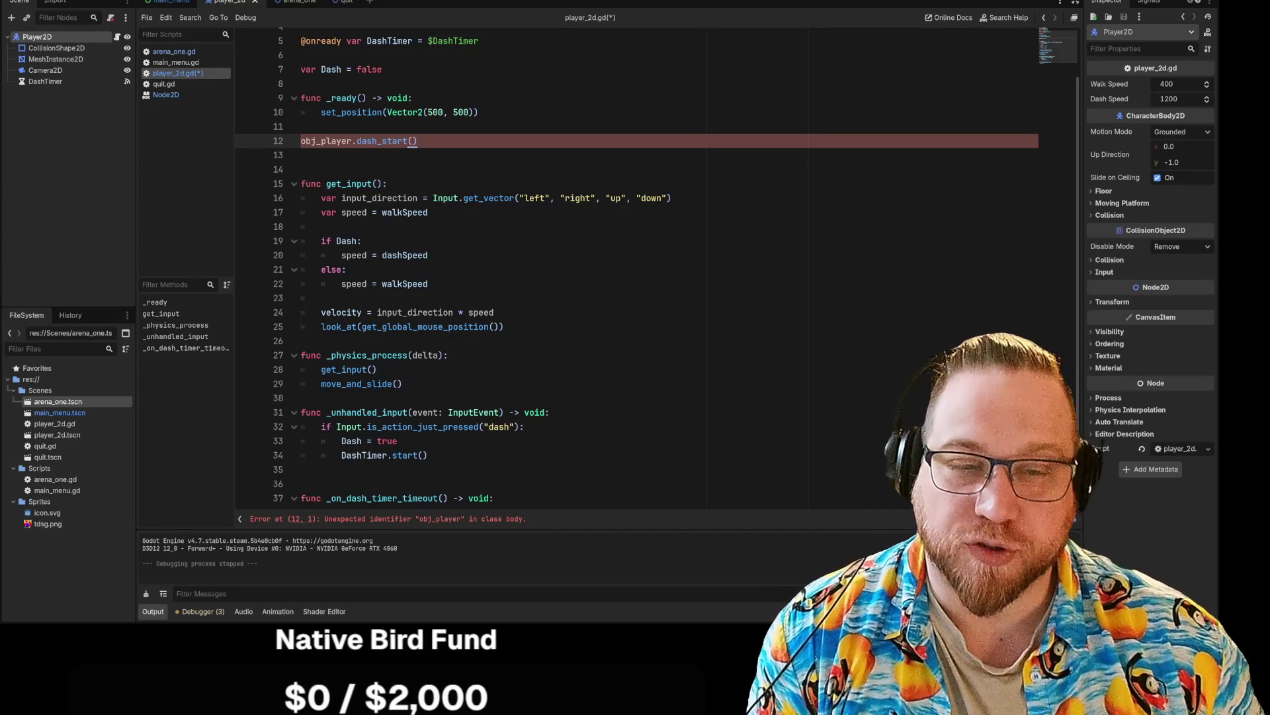
pyautogui.press('End')
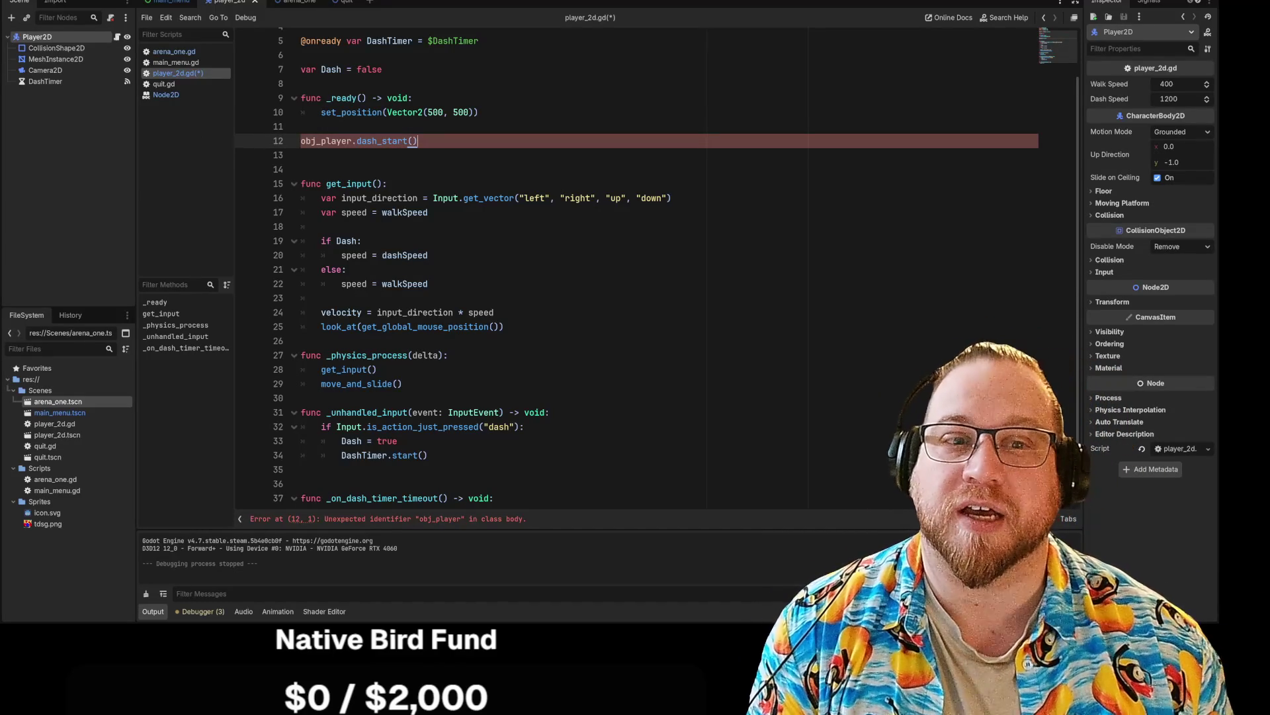
# Step: Delete the trial obj_player.dash_start() line and one extra blank line
pyautogui.moveTo(301, 183); pyautogui.dragTo(403, 383)
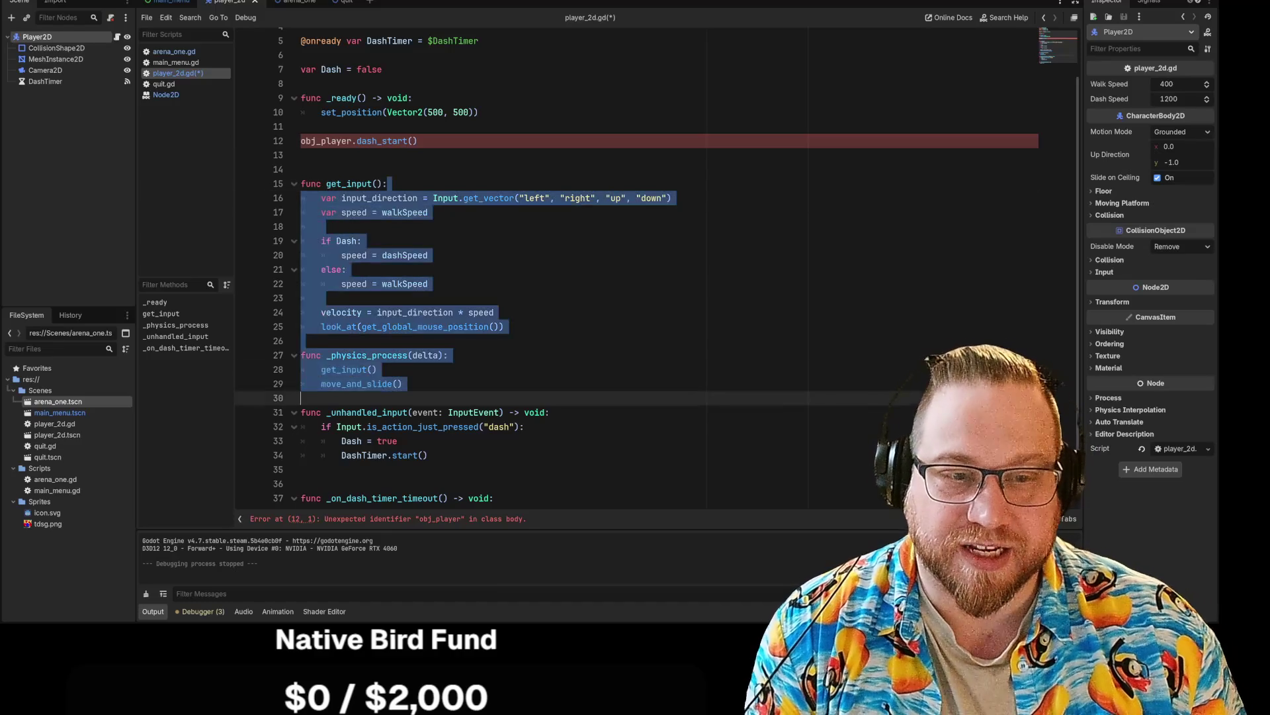
pyautogui.click(551, 412)
pyautogui.moveTo(418, 141); pyautogui.dragTo(256, 137)
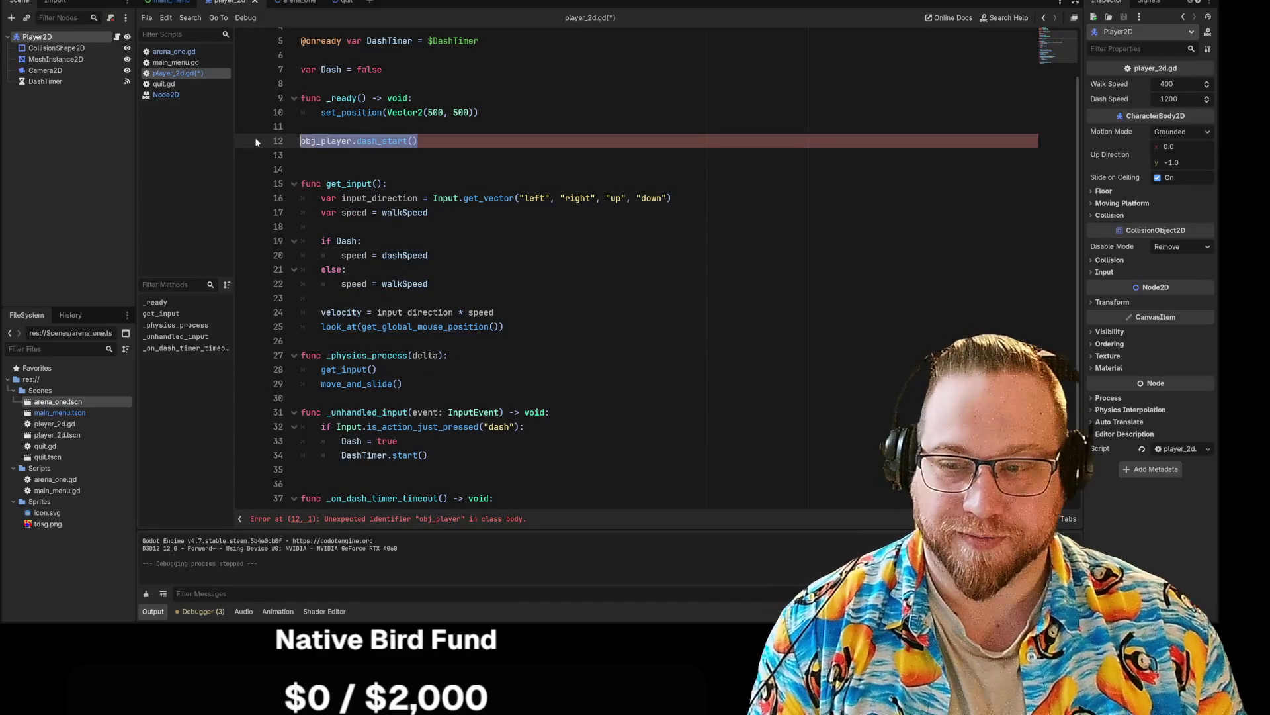
pyautogui.press('BackSpace')
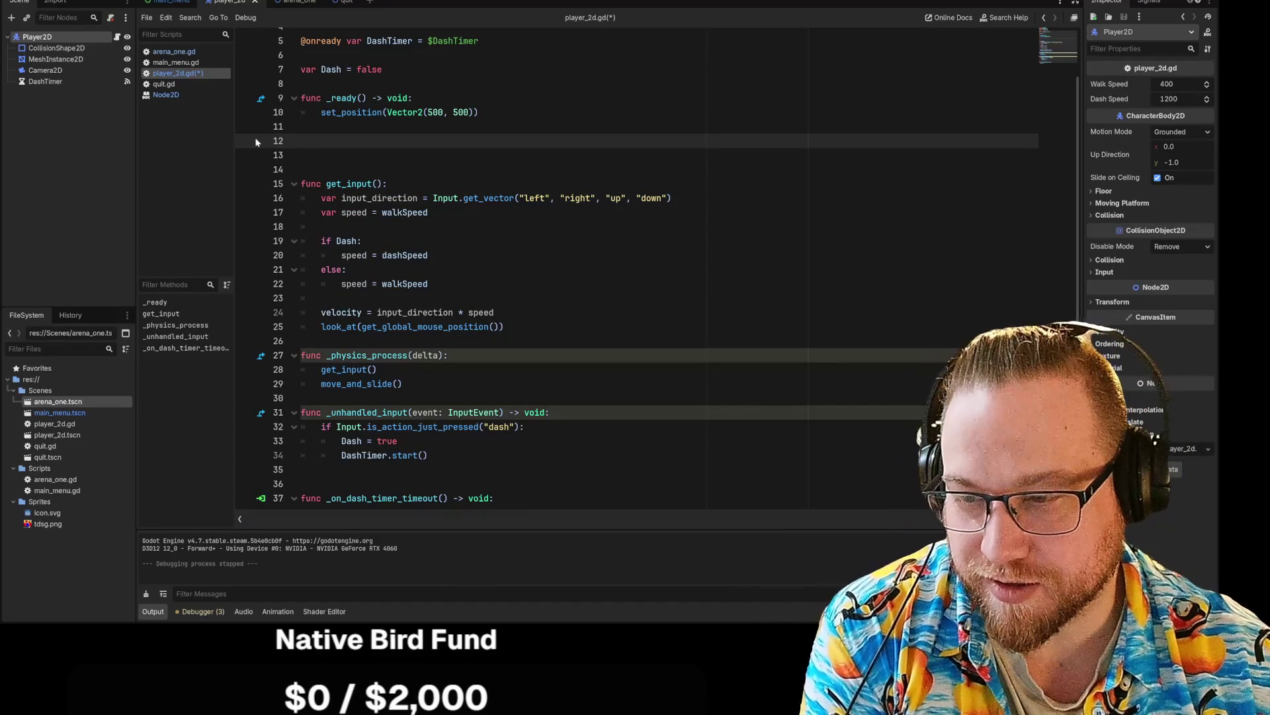
pyautogui.press('Delete')
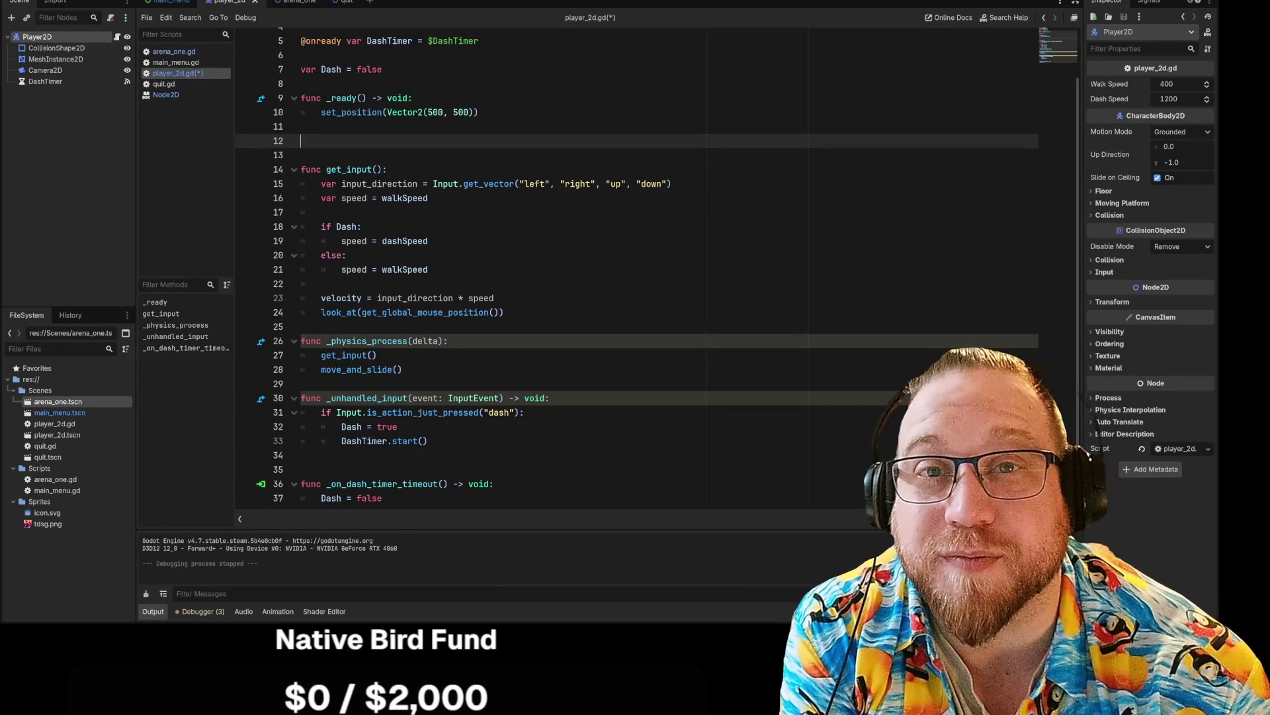
# Step: Delete the empty line 12 so get_input begins on line 13
pyautogui.press('BackSpace')
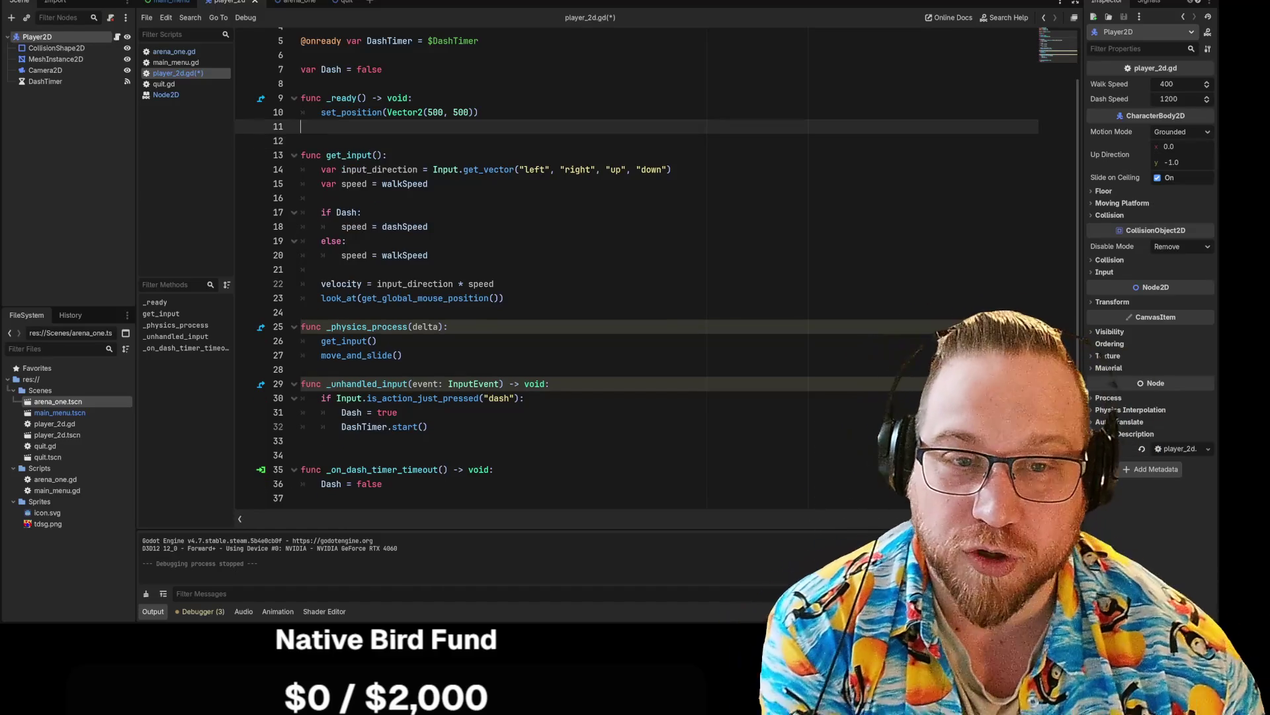
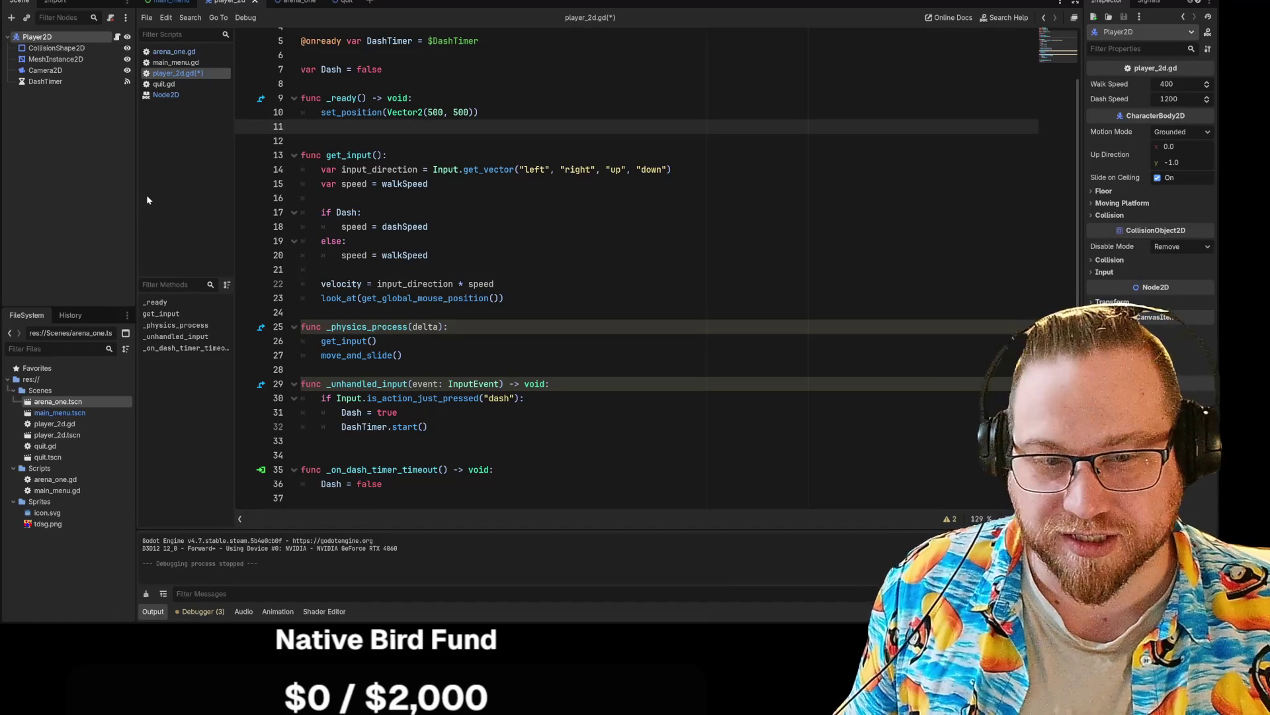
# Step: Review _physics_process, checking its get_input call and move_and_slide line
pyautogui.click(377, 340)
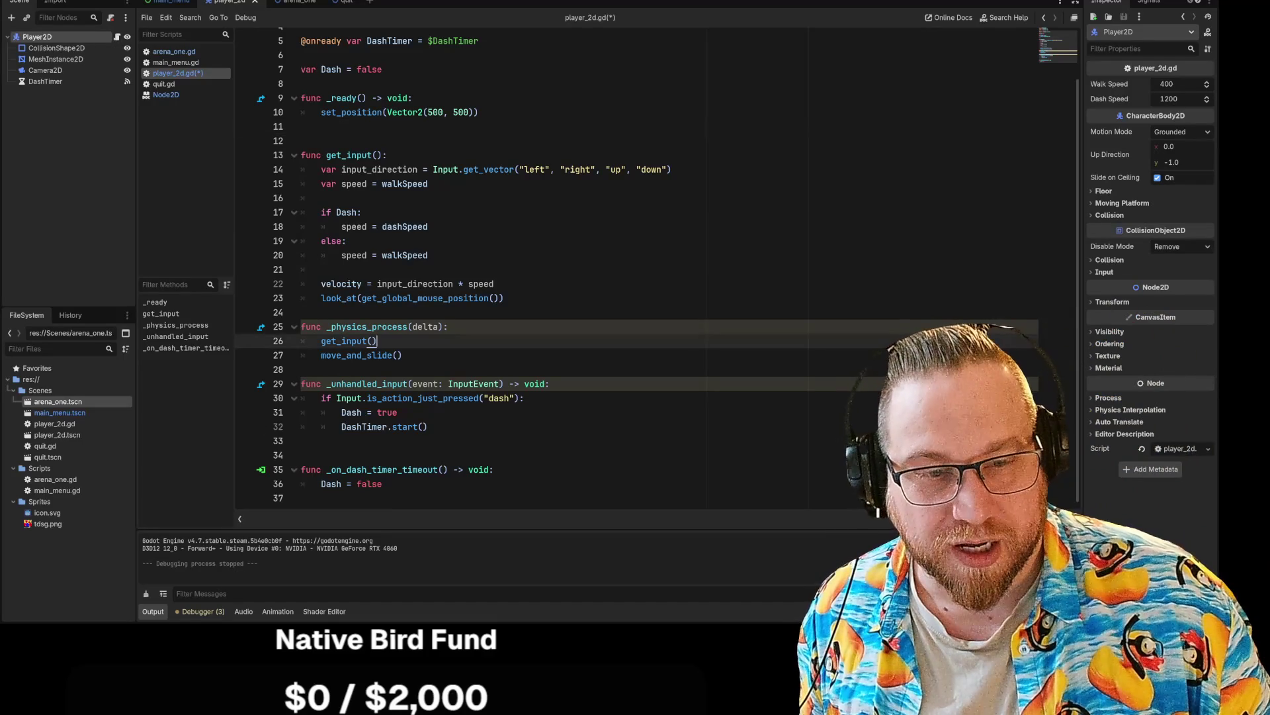
pyautogui.click(423, 326)
pyautogui.press('End')
pyautogui.press('Down')
pyautogui.press('Down')
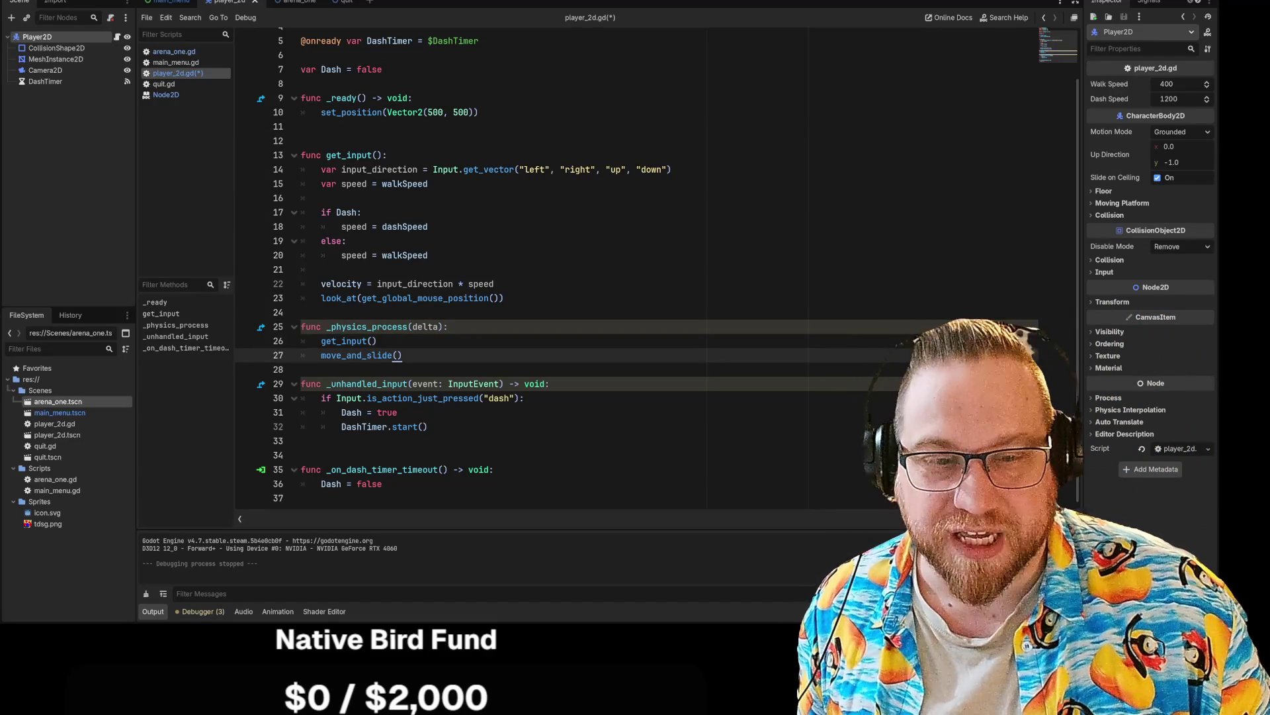
pyautogui.click(448, 326)
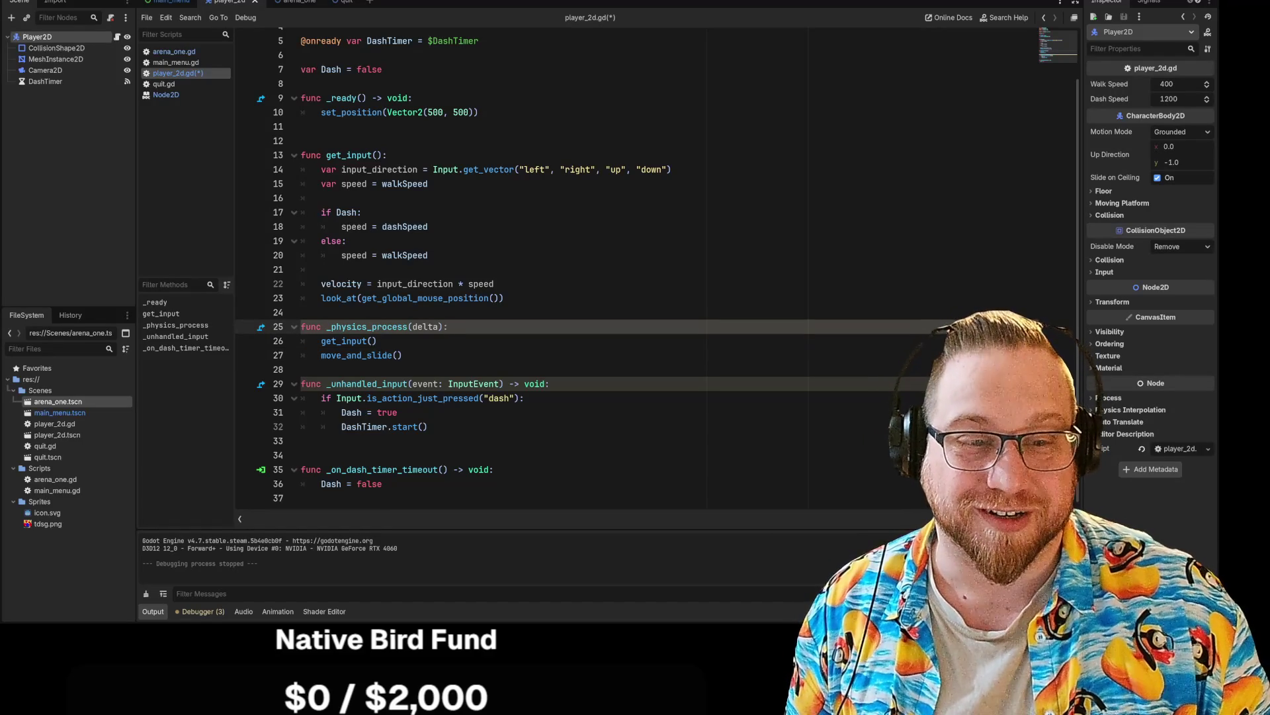
# Step: Look over the get_input function and dash timer timeout handler, then save player_2d.gd
pyautogui.moveTo(383, 169)
pyautogui.mouseDown()
pyautogui.moveTo(430, 183)
pyautogui.moveTo(301, 498)
pyautogui.mouseUp()
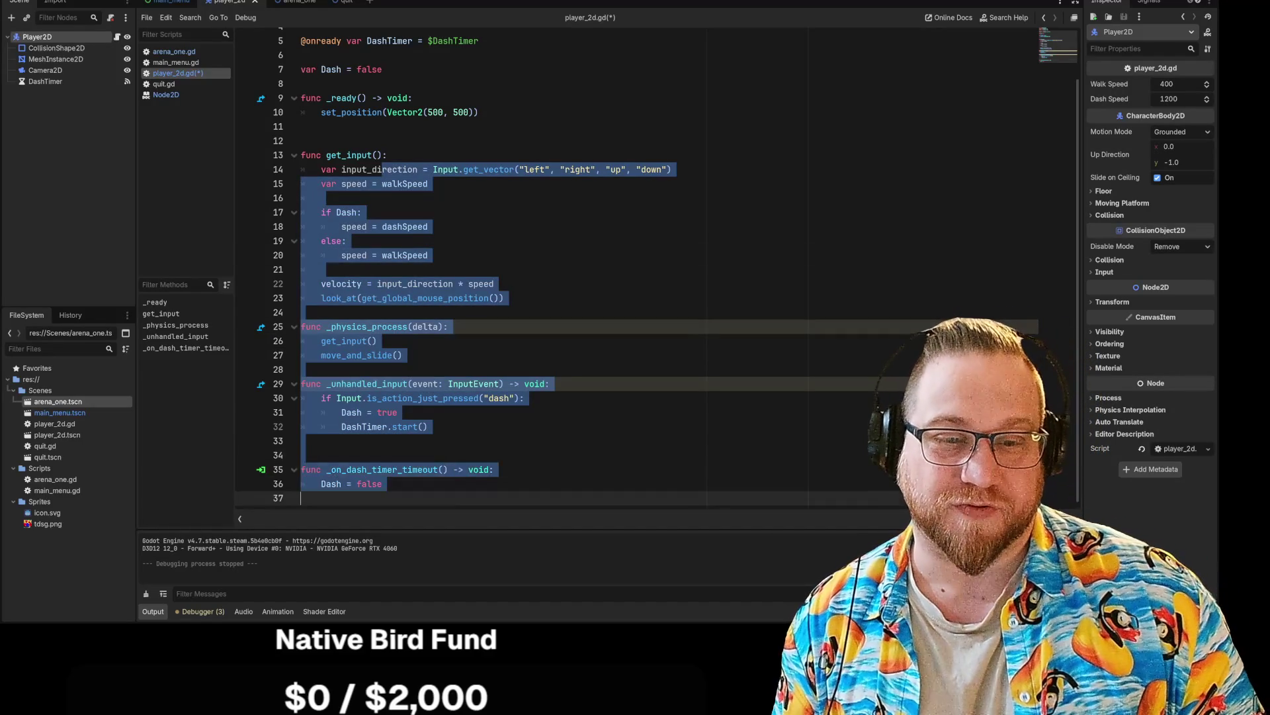
pyautogui.click(397, 412)
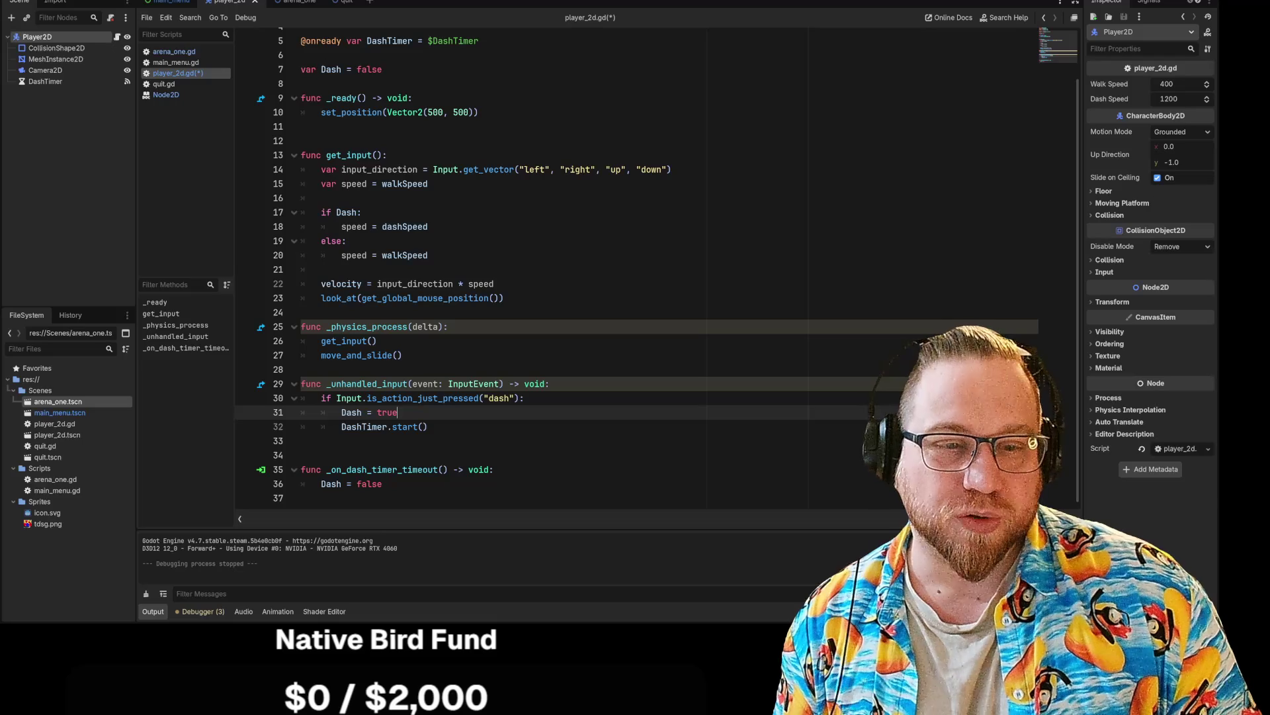
pyautogui.press('Up')
pyautogui.press('Up')
pyautogui.press('Up')
pyautogui.press('Down')
pyautogui.moveTo(326, 155); pyautogui.dragTo(301, 312)
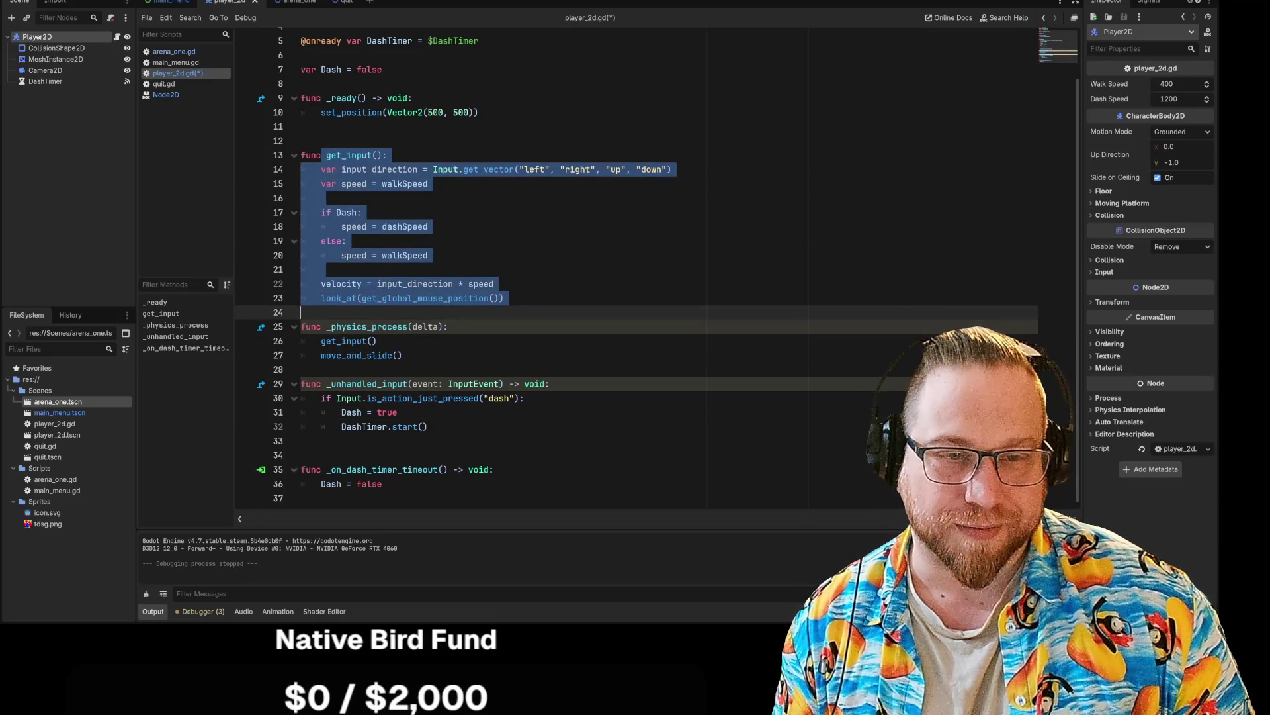
pyautogui.click(321, 269)
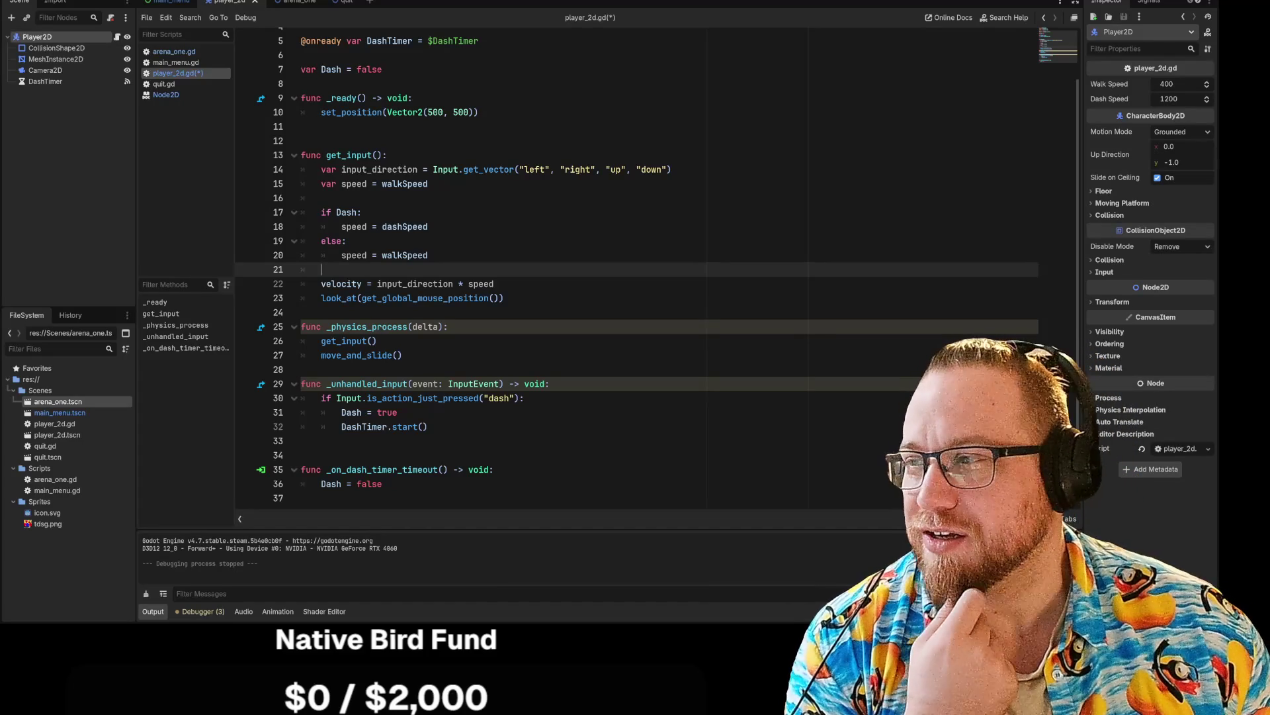
pyautogui.click(494, 469)
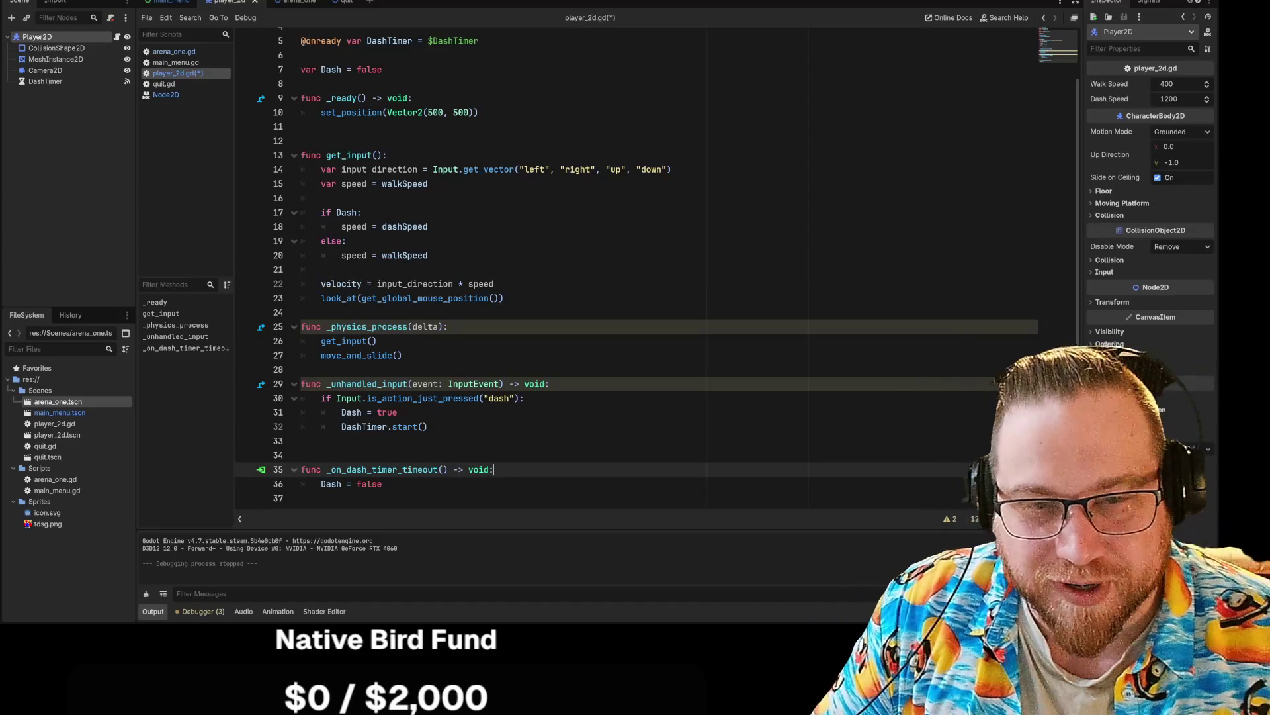
pyautogui.hotkey('ctrl', 's')
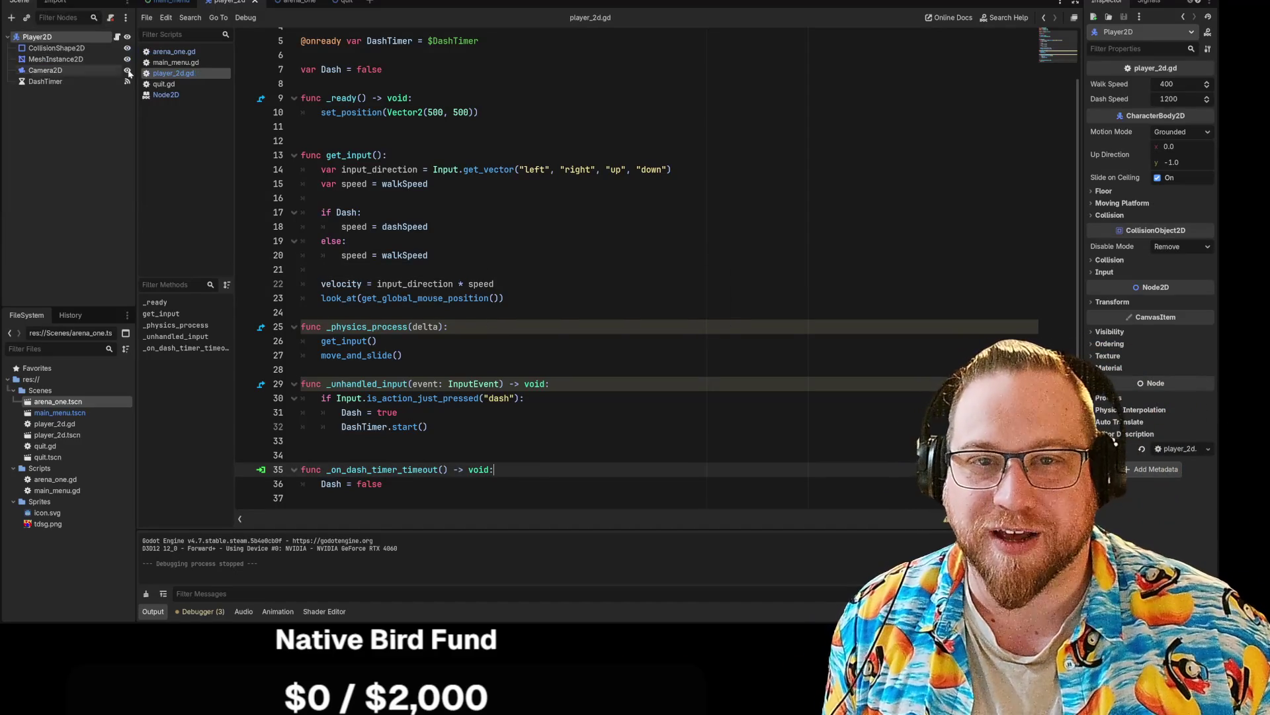